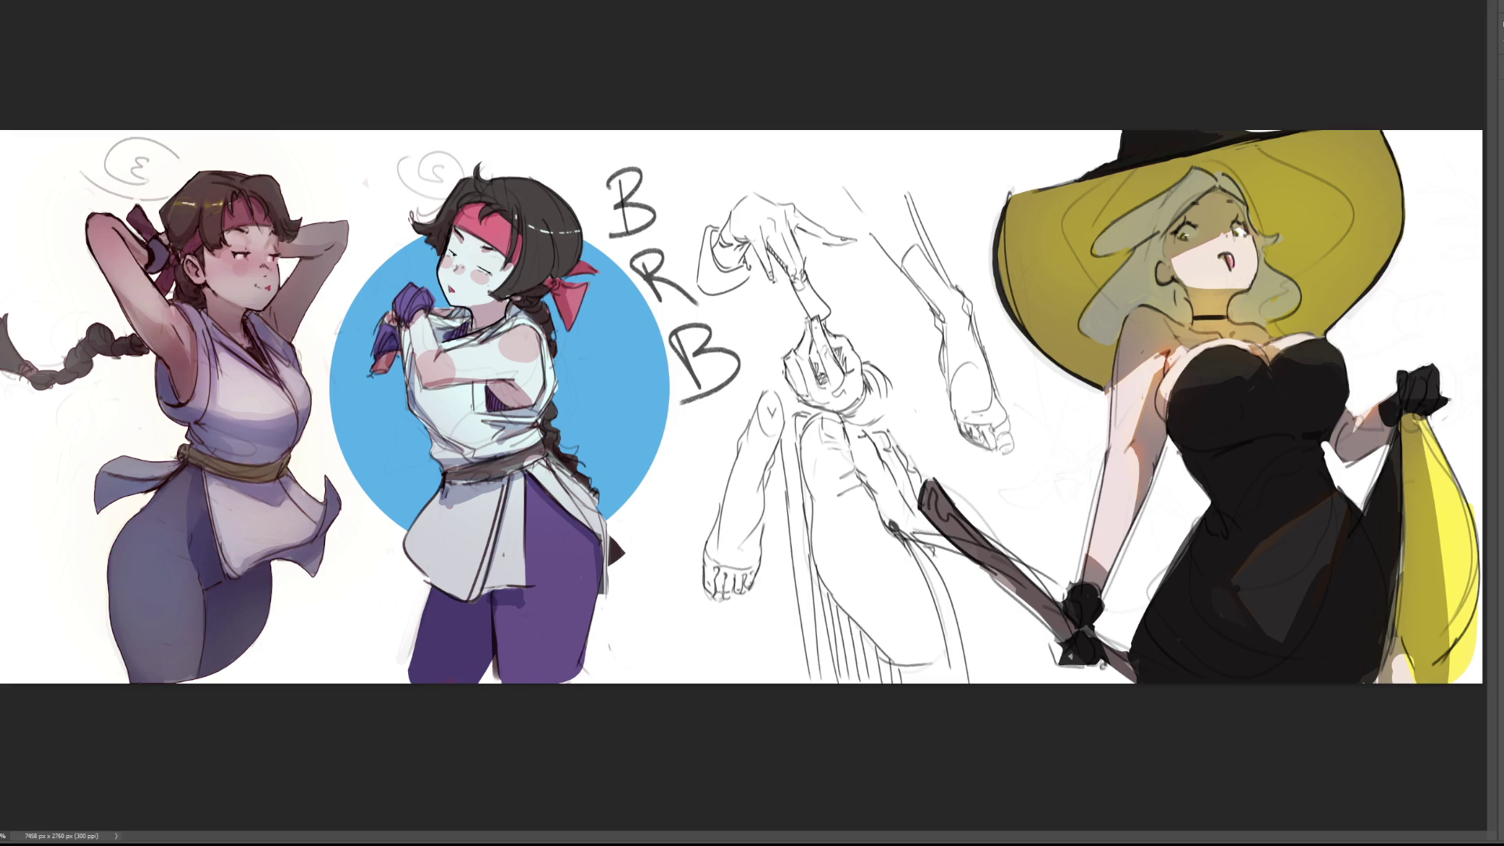
Undo the B, R, B letters and the leftover short pencil stroke beside the blue circle
key("ctrl+z")
key("ctrl+z")
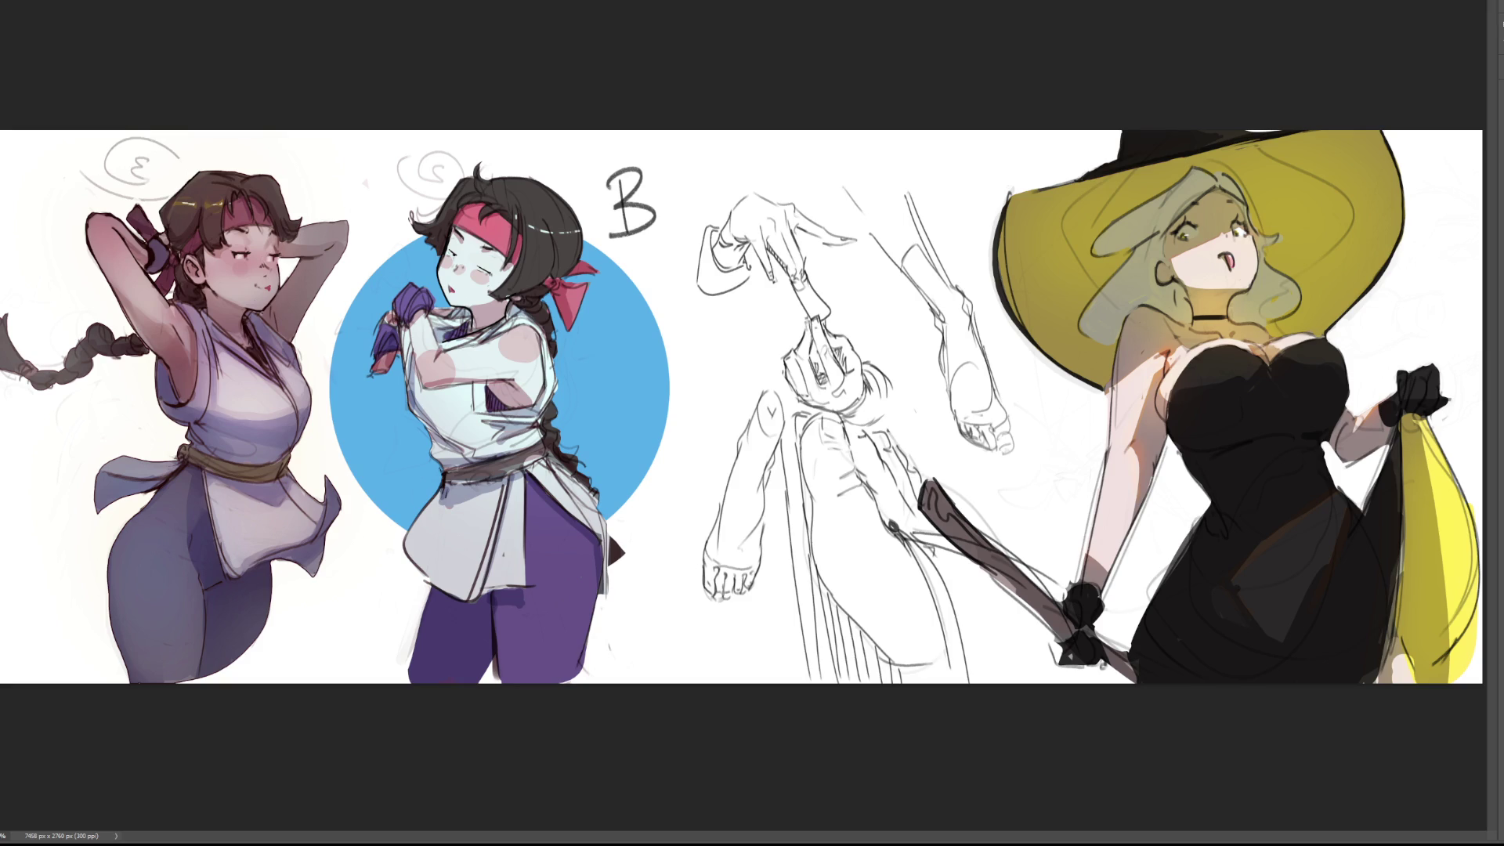
key("ctrl+z")
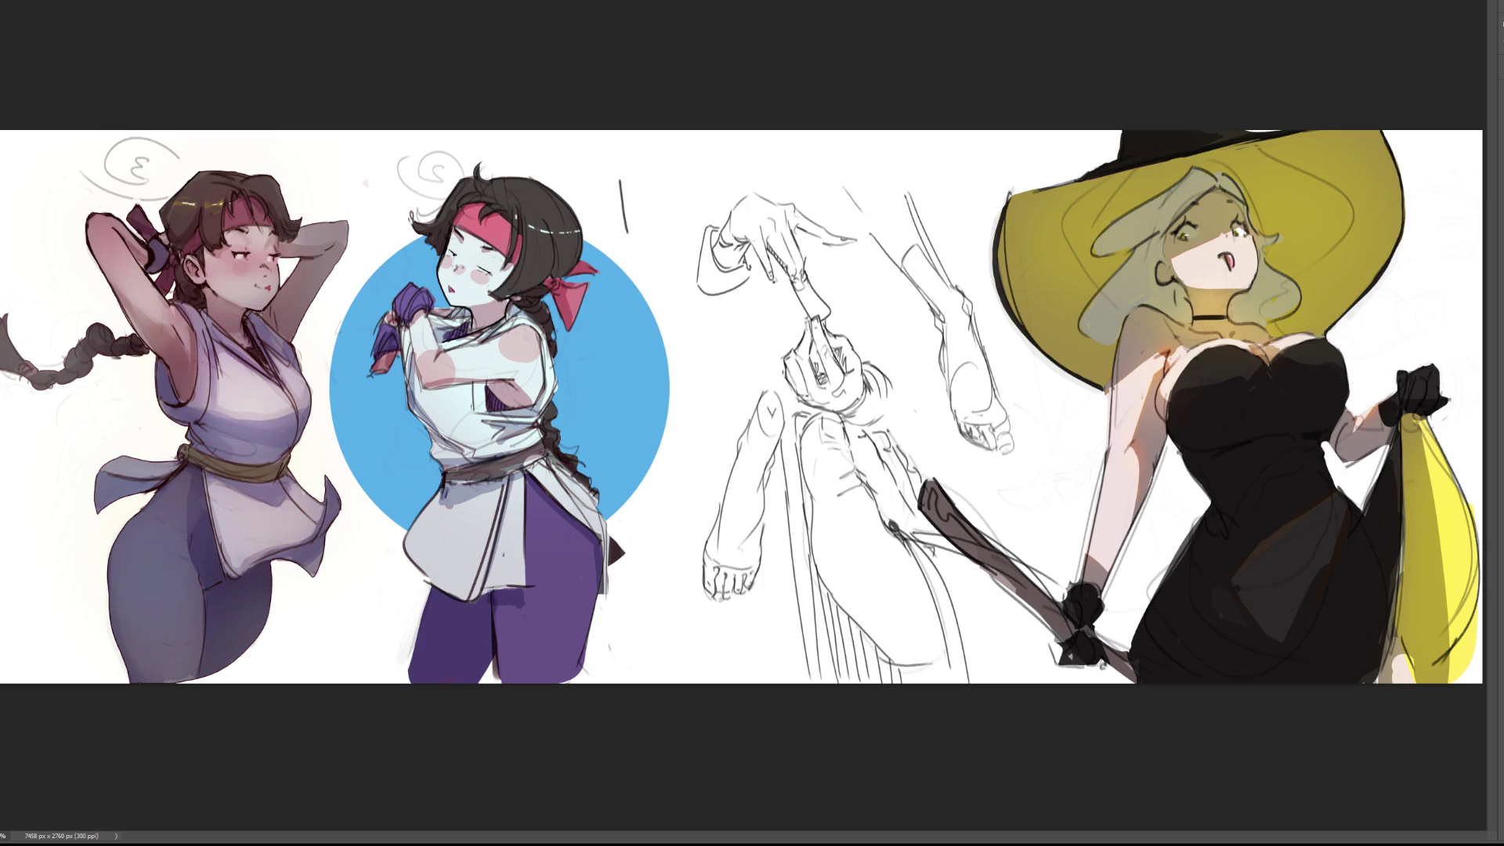
key("ctrl+z")
scroll(736, 407, "up", 3)
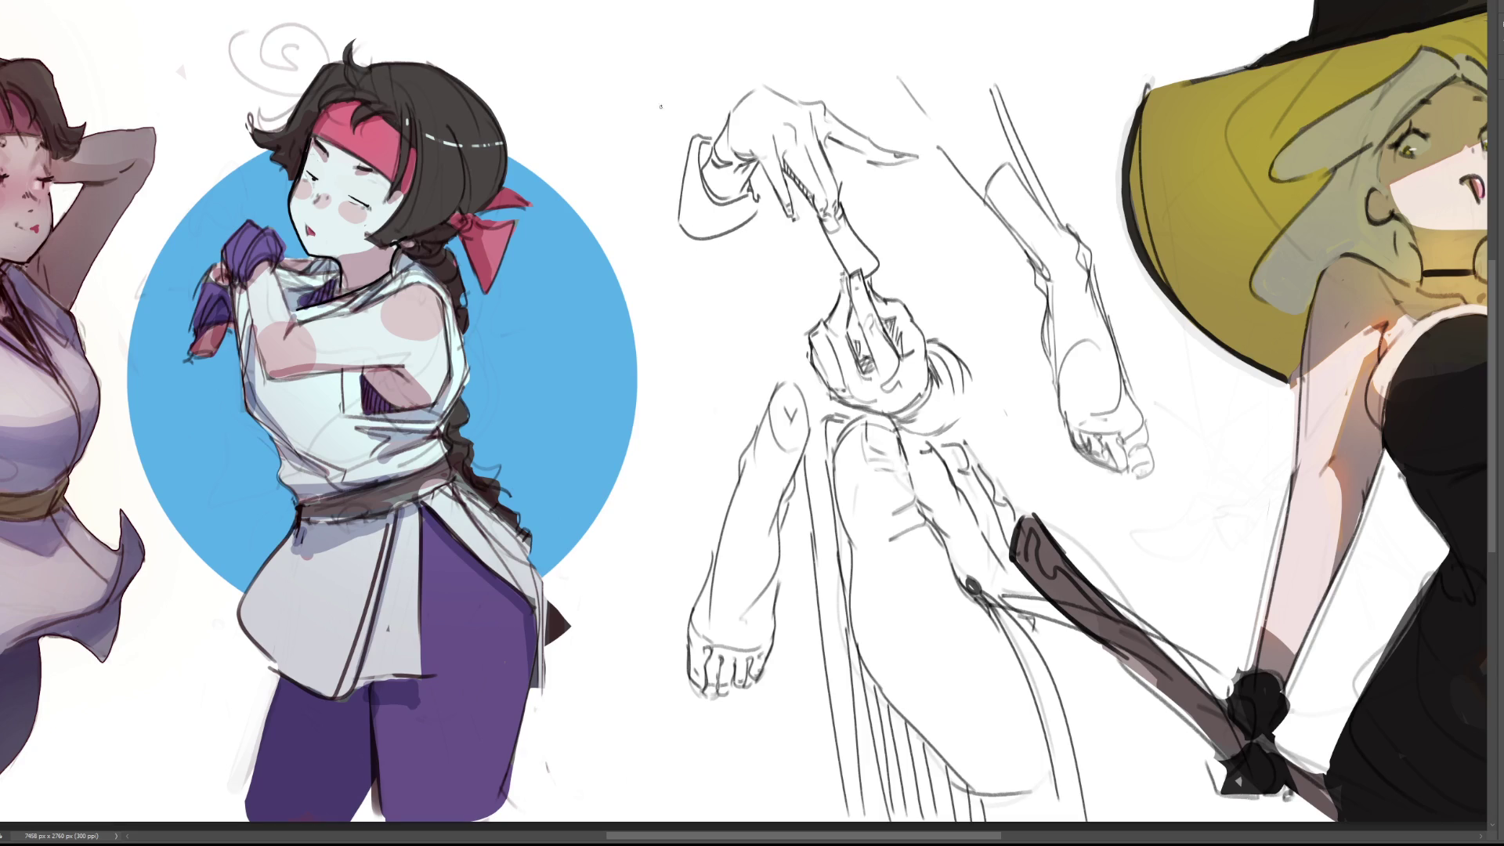
Sketch the raised leg curve and the foot's right edge, redrawing a short arc
left_click_drag(577, 64, 603, 147)
key("ctrl+z")
key("ctrl+z")
left_click_drag(566, 74, 593, 135)
mouse_move(569, 73)
left_mouse_down()
mouse_move(590, 52)
mouse_move(637, 53)
mouse_move(610, 36)
mouse_move(624, 28)
mouse_move(656, 51)
left_mouse_up()
left_click_drag(652, 35, 668, 134)
mouse_move(610, 85)
left_mouse_down()
mouse_move(624, 177)
mouse_move(609, 177)
mouse_move(604, 163)
mouse_move(639, 150)
left_mouse_up()
key("ctrl+z")
Add the heel curve, foot contour lines and long diagonal leg lines
key("ctrl+z")
key("ctrl+z")
key("ctrl+z")
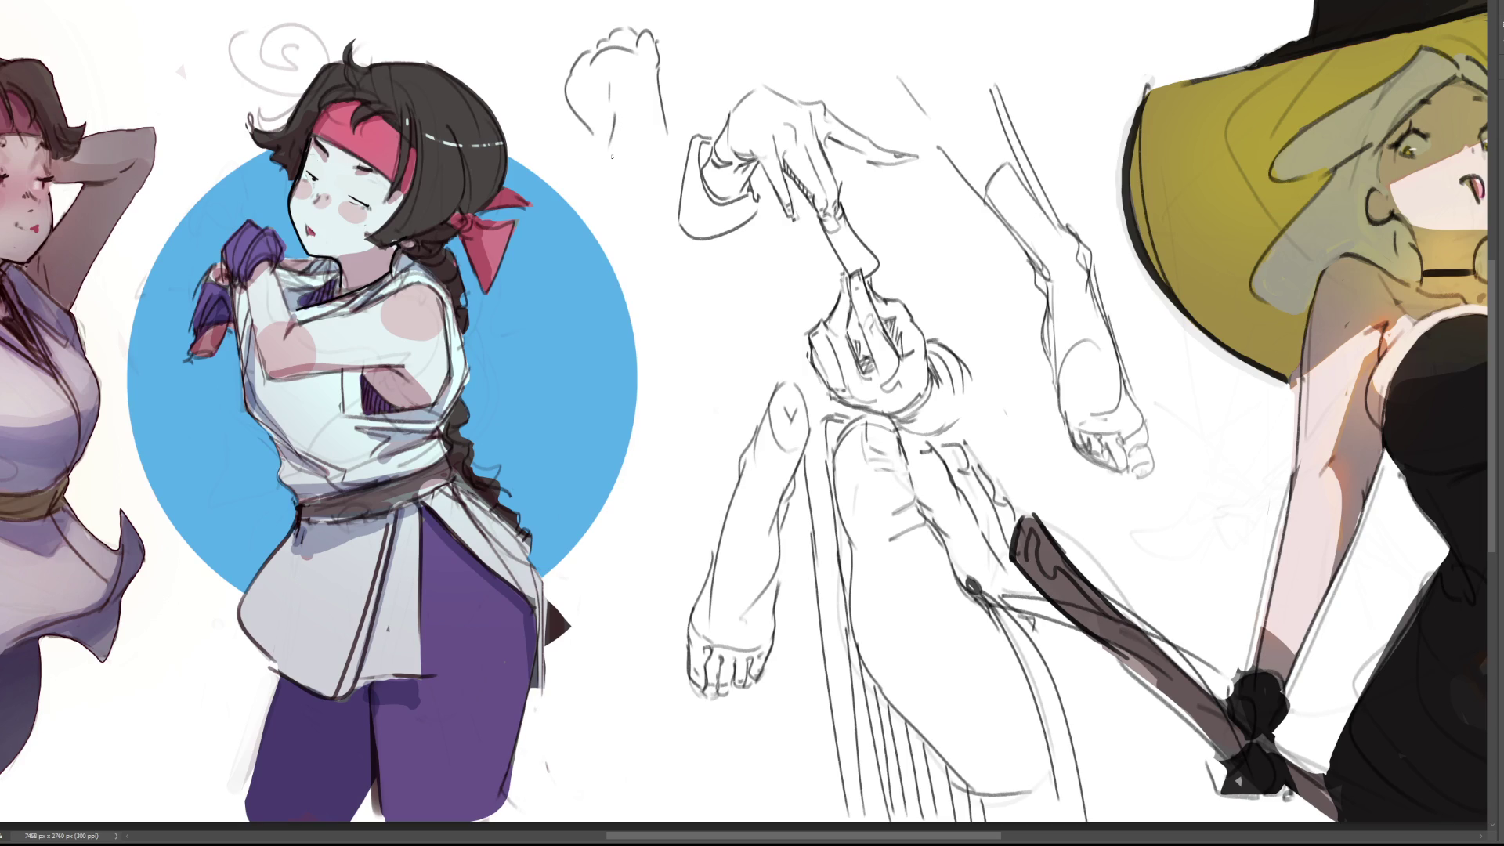
left_click_drag(602, 161, 637, 247)
left_click_drag(646, 72, 655, 123)
key("ctrl+z")
mouse_move(638, 81)
left_mouse_down()
mouse_move(693, 253)
mouse_move(778, 353)
left_mouse_up()
left_click_drag(712, 248, 764, 315)
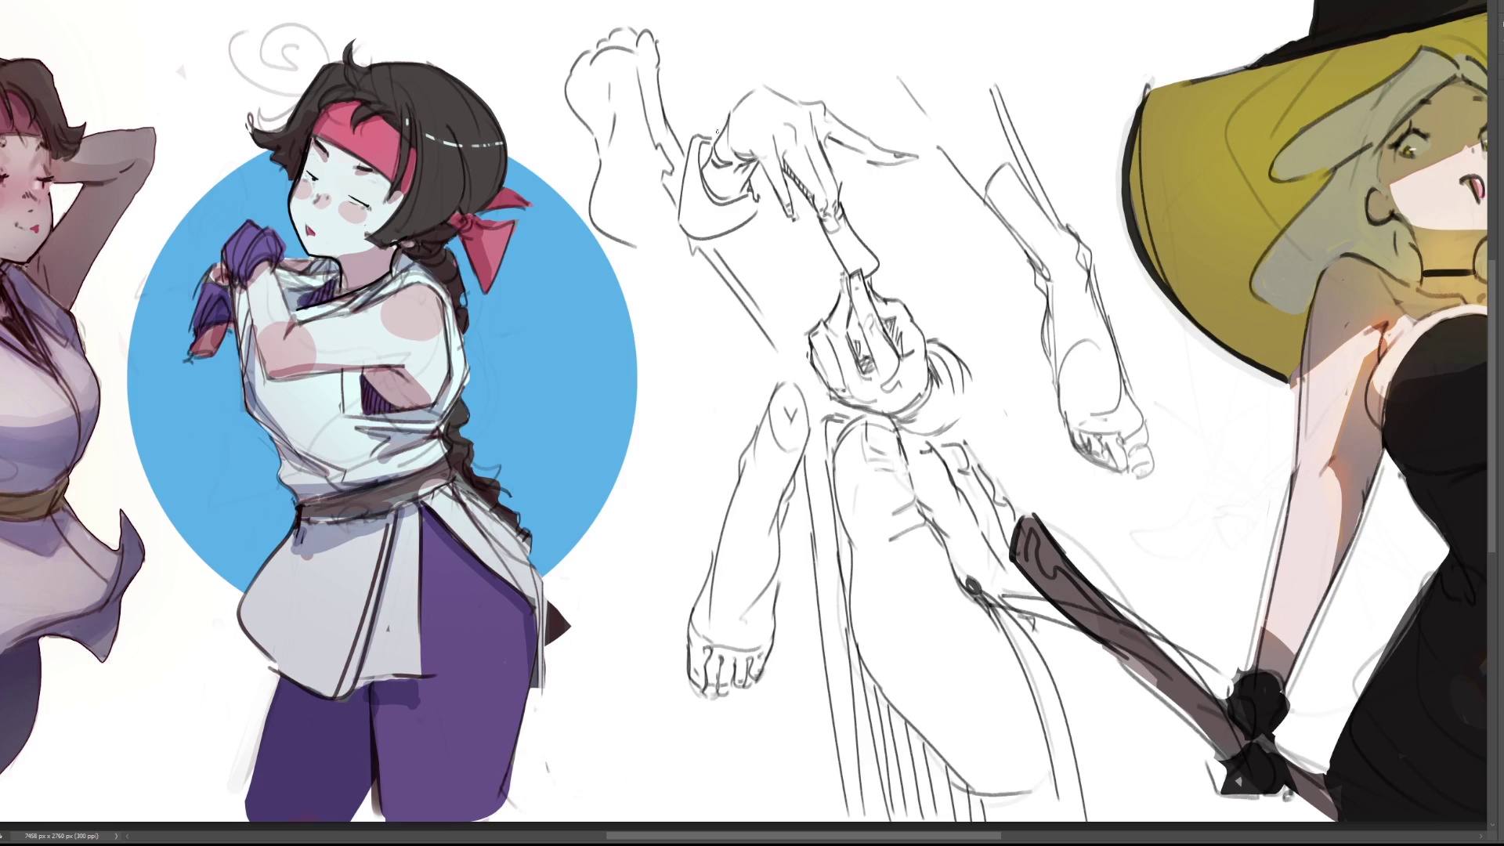
left_click_drag(723, 249, 758, 300)
Replace the weak diagonal with a longer leg line, then sketch toes and refine the foot outline
key("ctrl+z")
left_click_drag(643, 252, 725, 389)
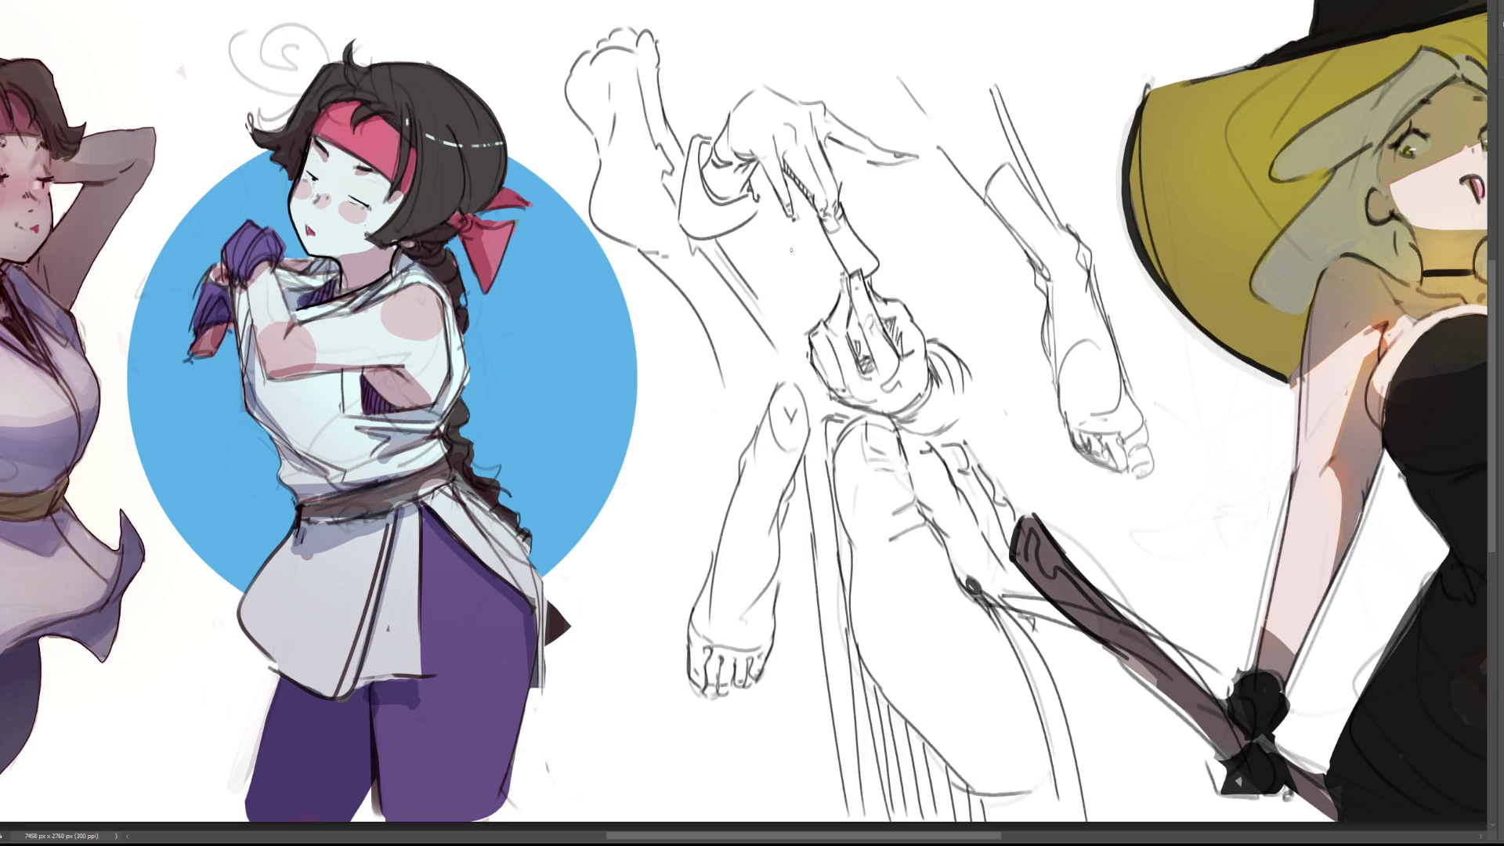
left_click_drag(622, 30, 639, 29)
mouse_move(693, 163)
left_mouse_down()
mouse_move(656, 38)
mouse_move(627, 28)
mouse_move(567, 98)
mouse_move(600, 141)
mouse_move(600, 235)
mouse_move(711, 335)
mouse_move(745, 401)
mouse_move(784, 358)
mouse_move(743, 278)
mouse_move(686, 227)
mouse_move(683, 161)
left_mouse_up()
Fill the leg brown, then reselect it and add pink heel and leg shading with a light-blue highlight
left_click_drag(627, 47, 705, 462)
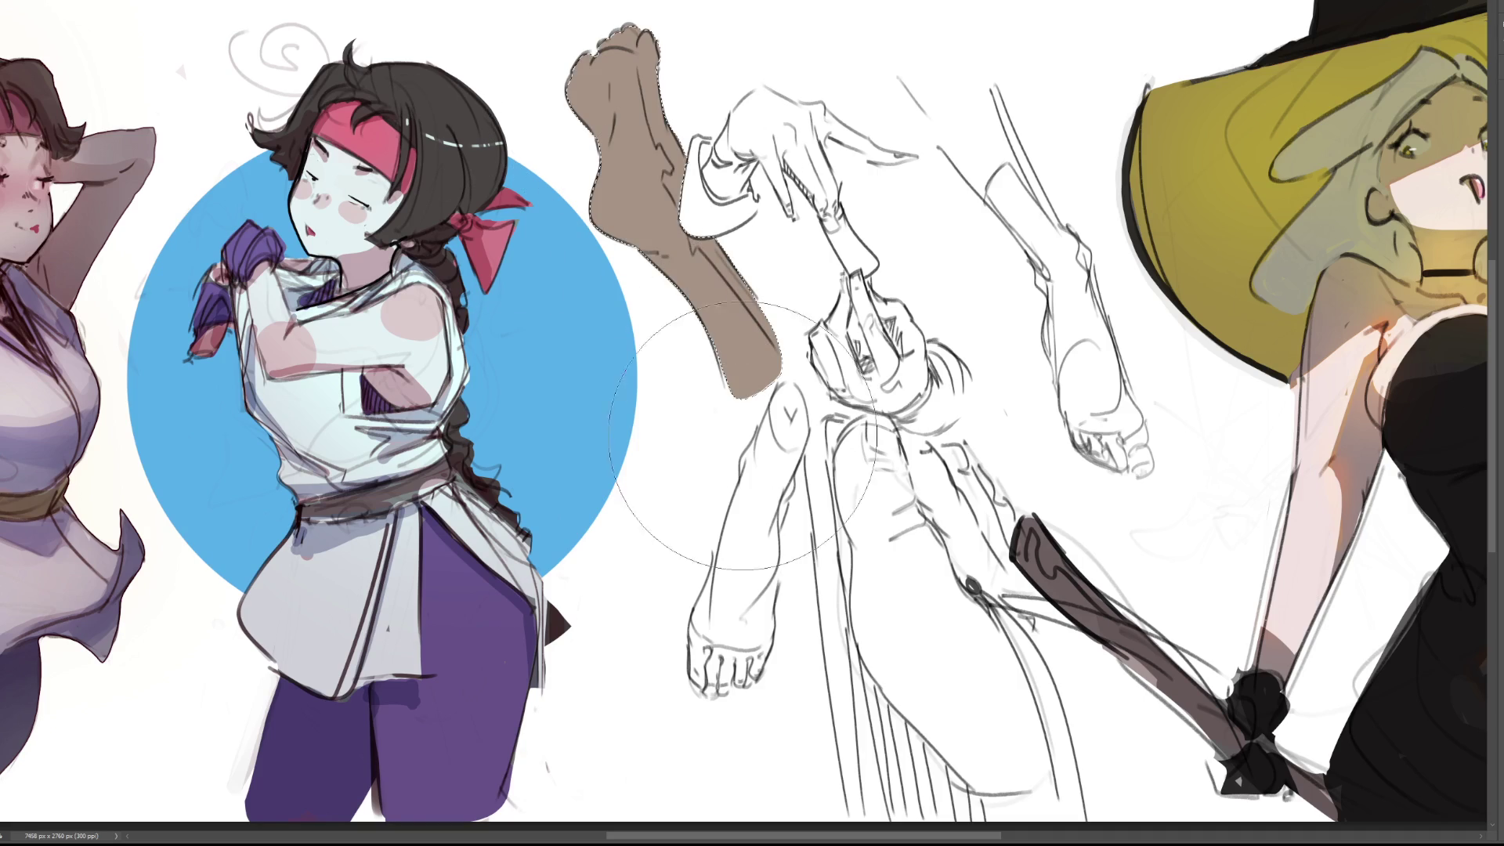
key("ctrl+d")
left_click(674, 258)
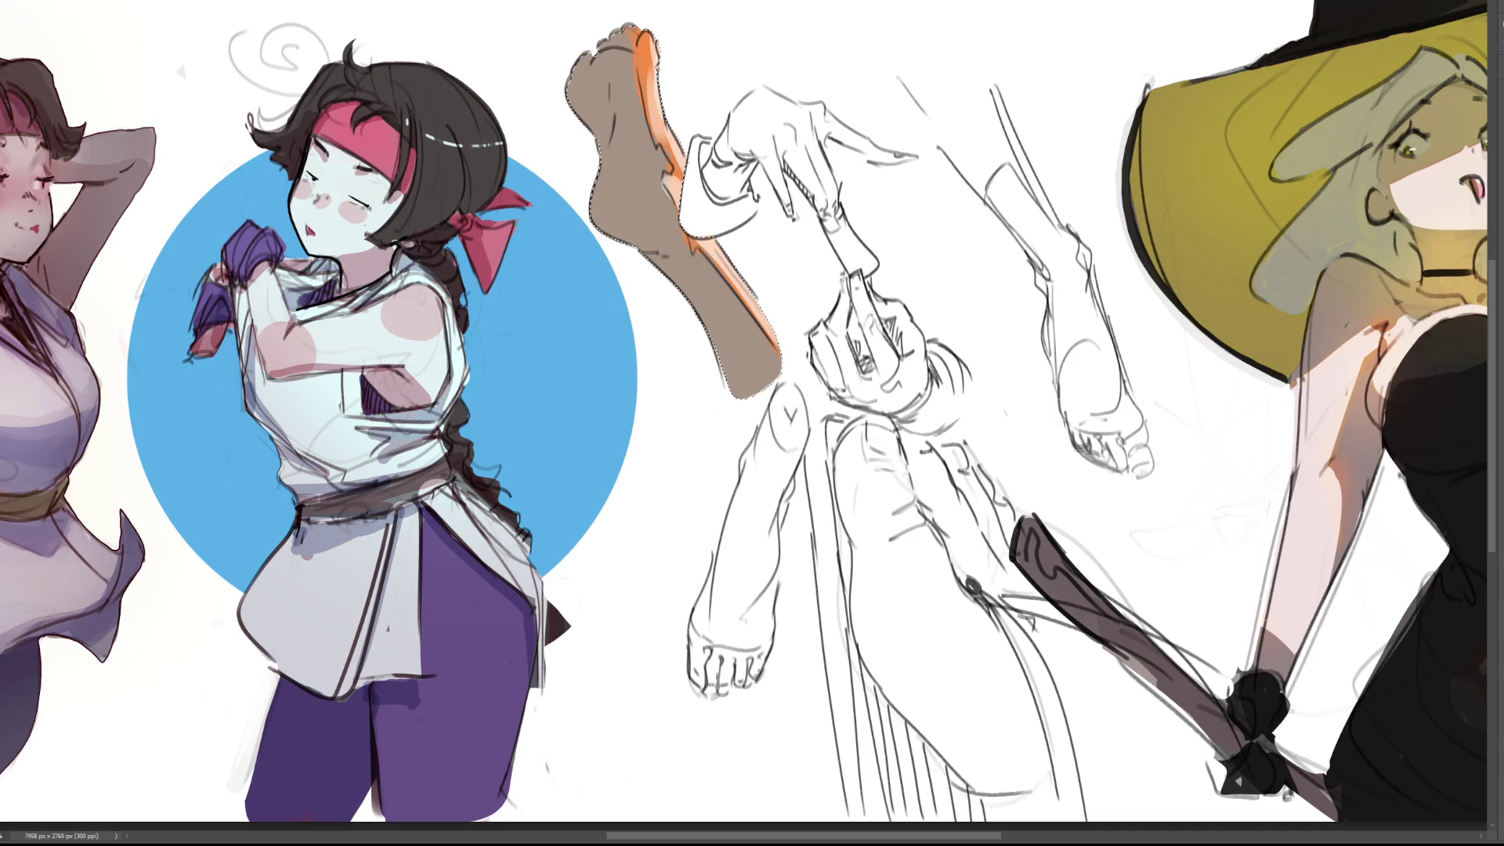
left_click(627, 198)
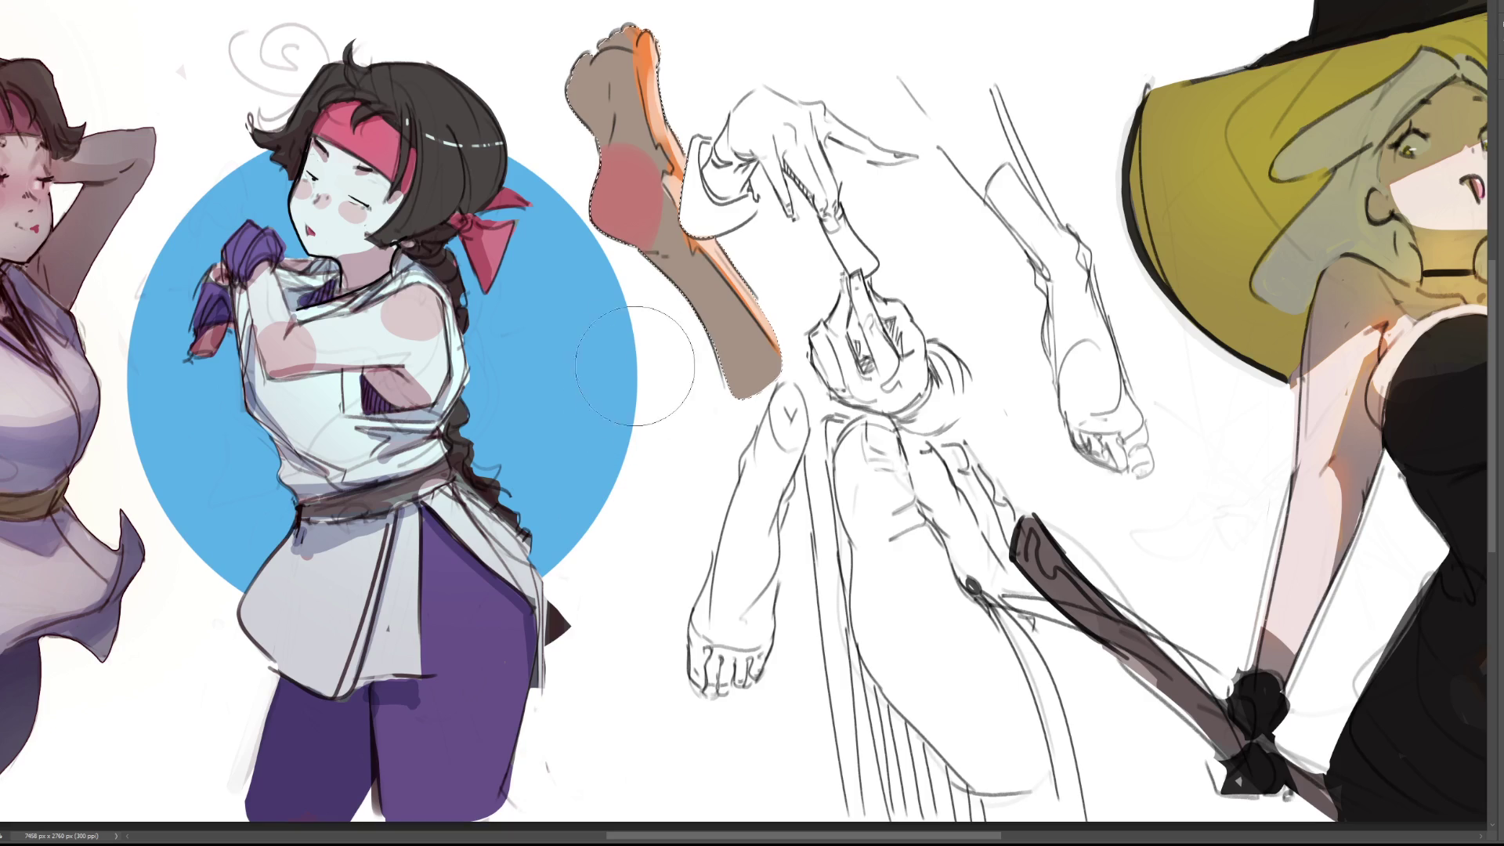
mouse_move(644, 249)
left_mouse_down()
mouse_move(753, 365)
mouse_move(670, 263)
left_mouse_up()
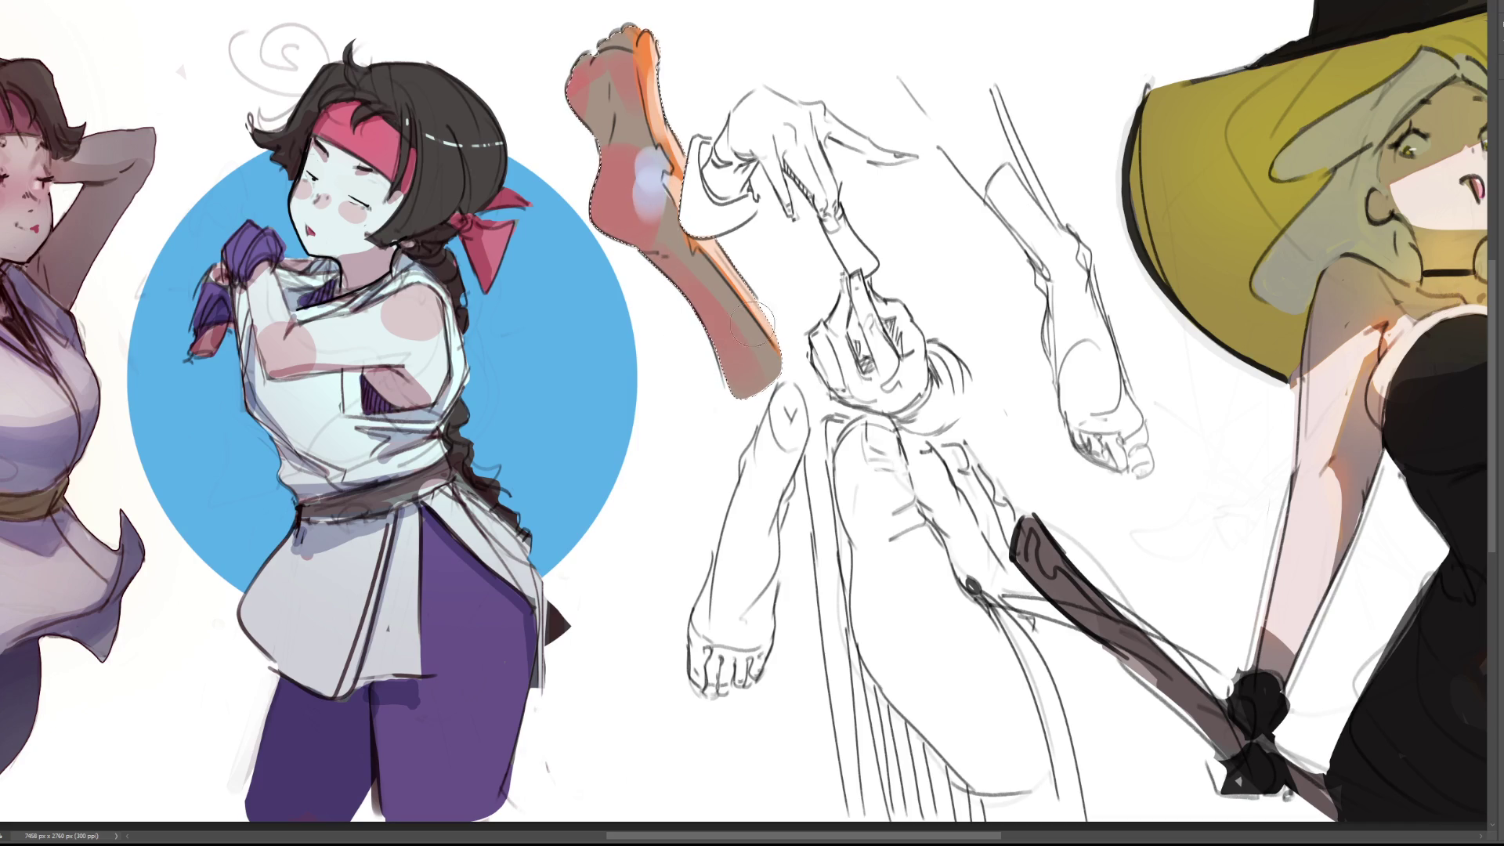
left_click_drag(697, 257, 717, 305)
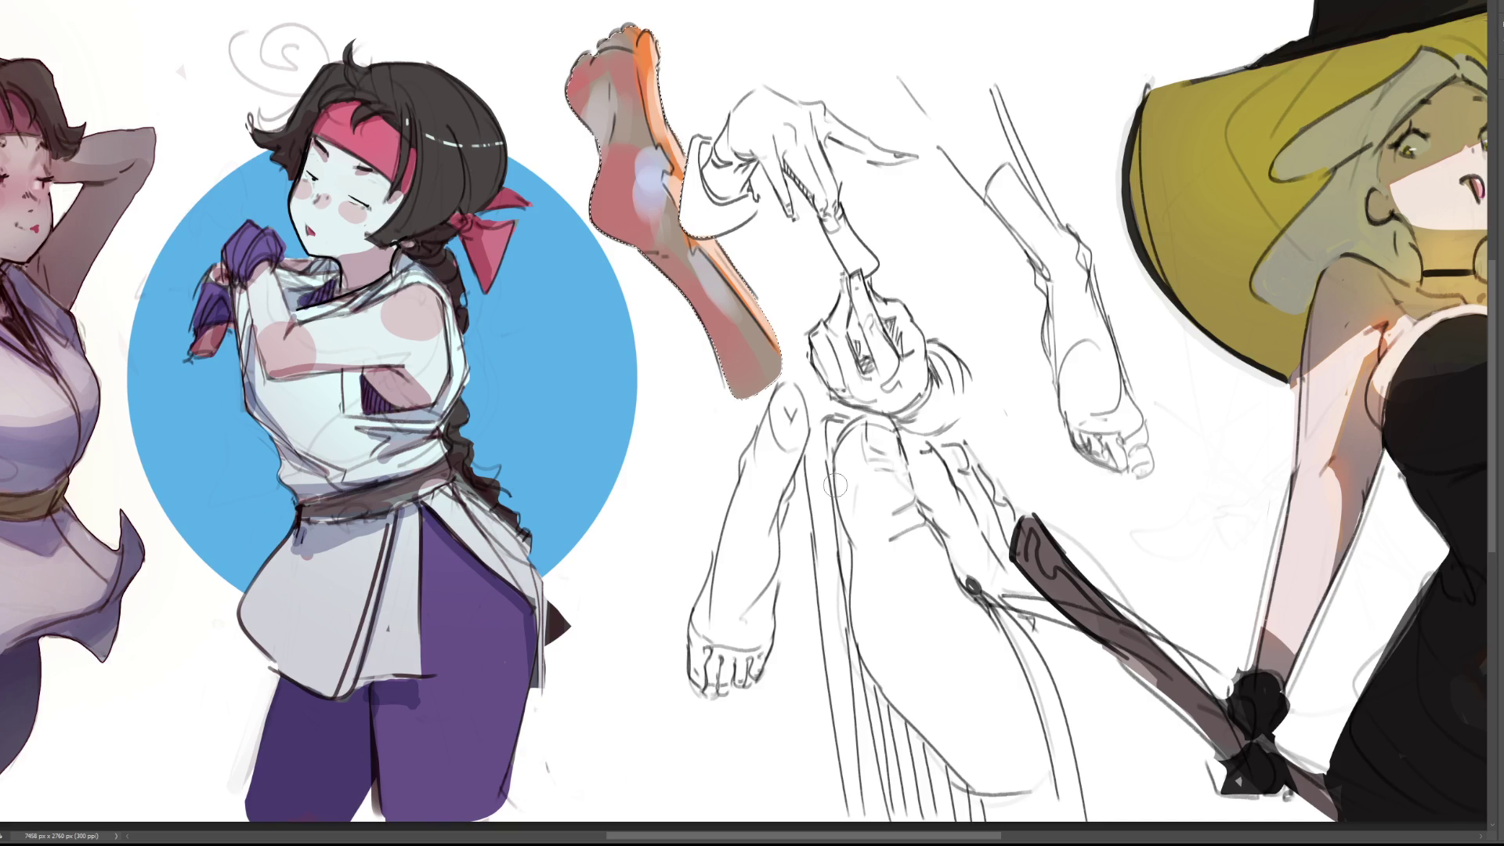
Reselect the painted foot and leg and brush softer pink over the lower leg
key("ctrl+d")
left_click(727, 255)
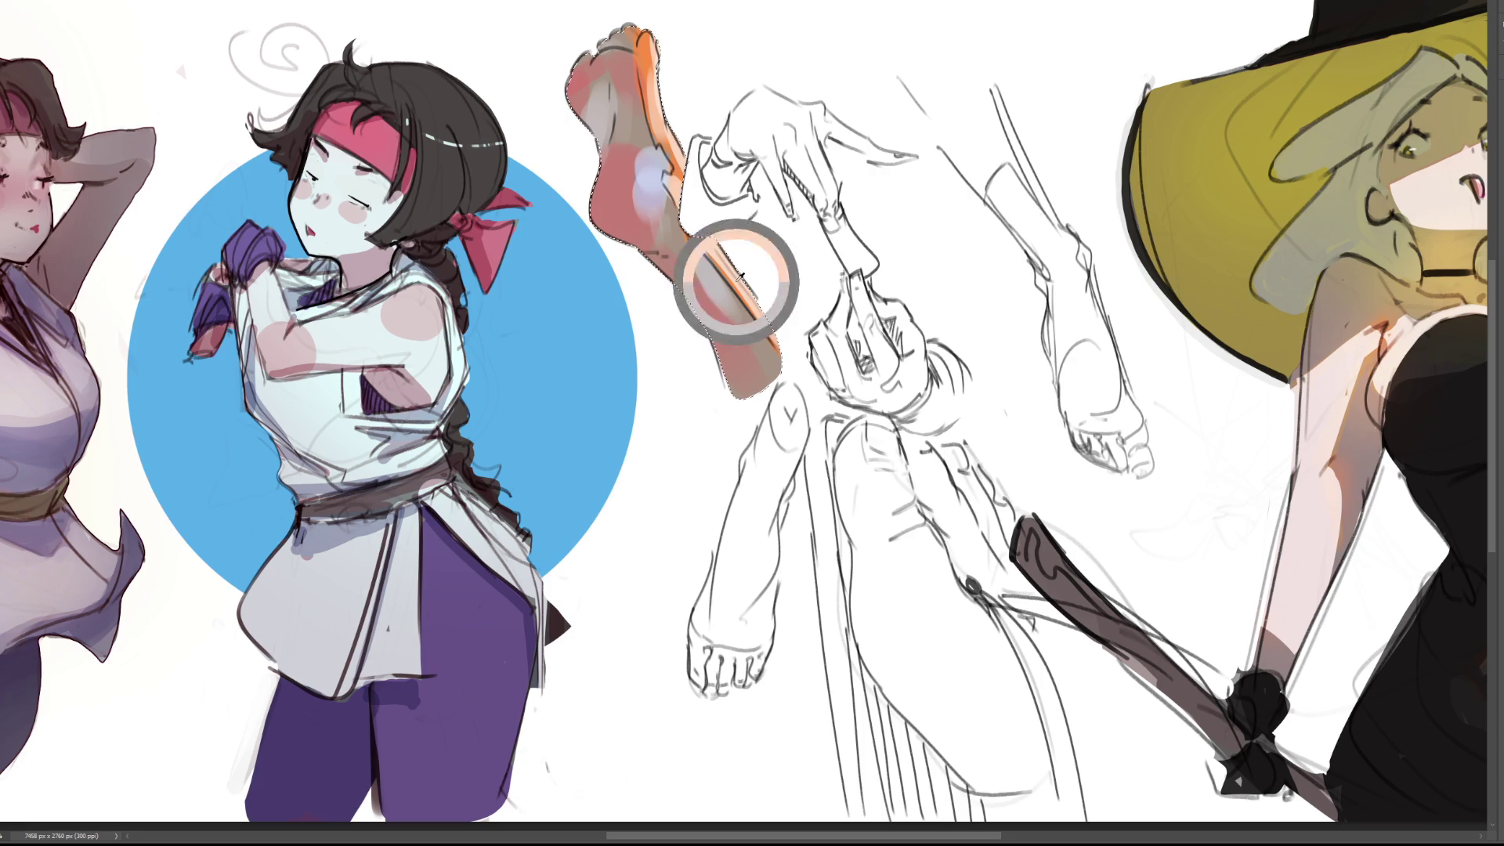
key("v")
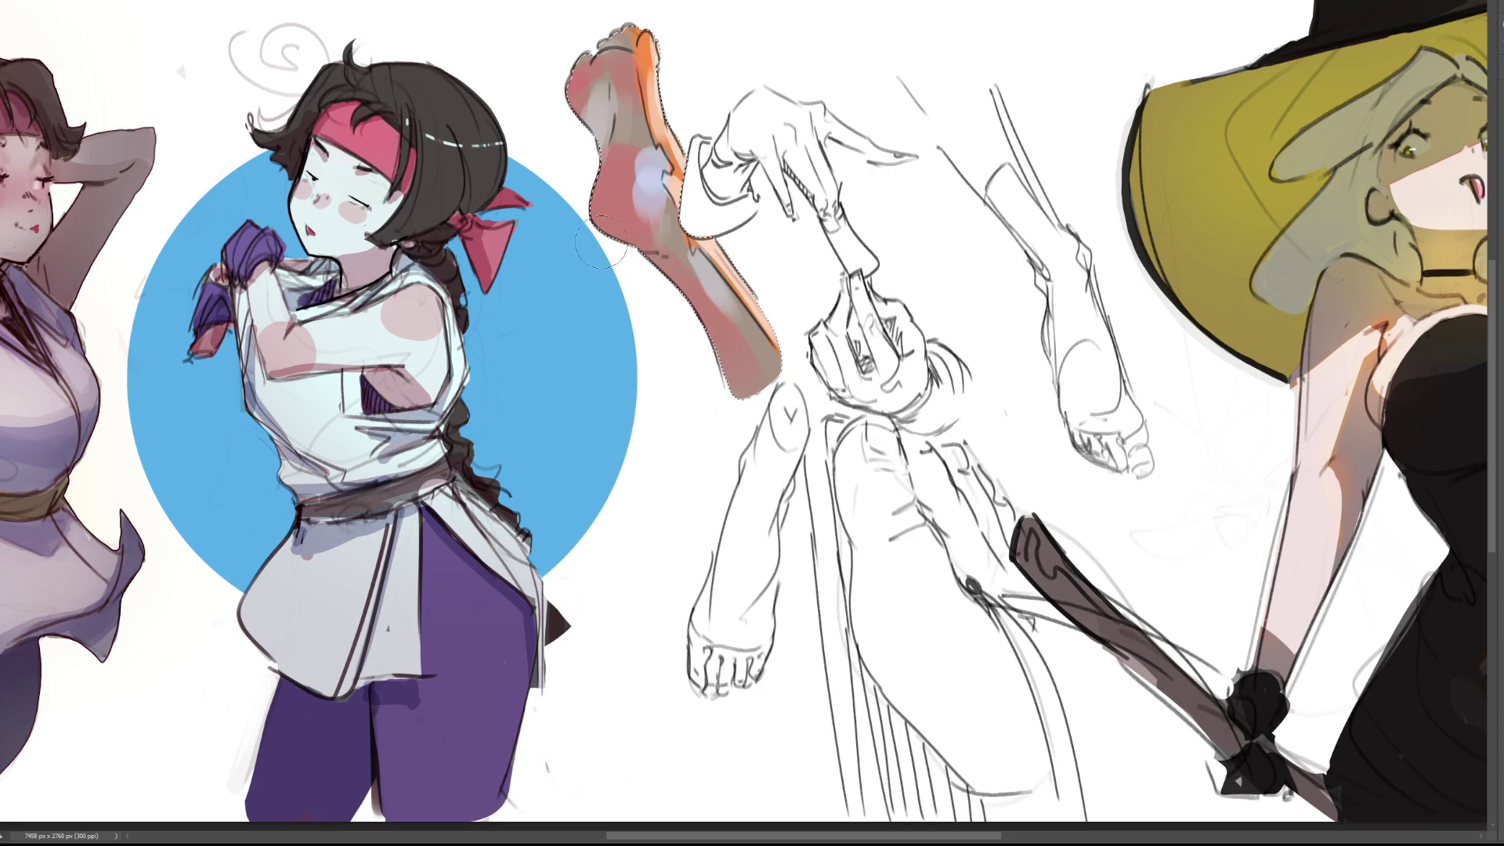
left_click_drag(727, 357, 682, 266)
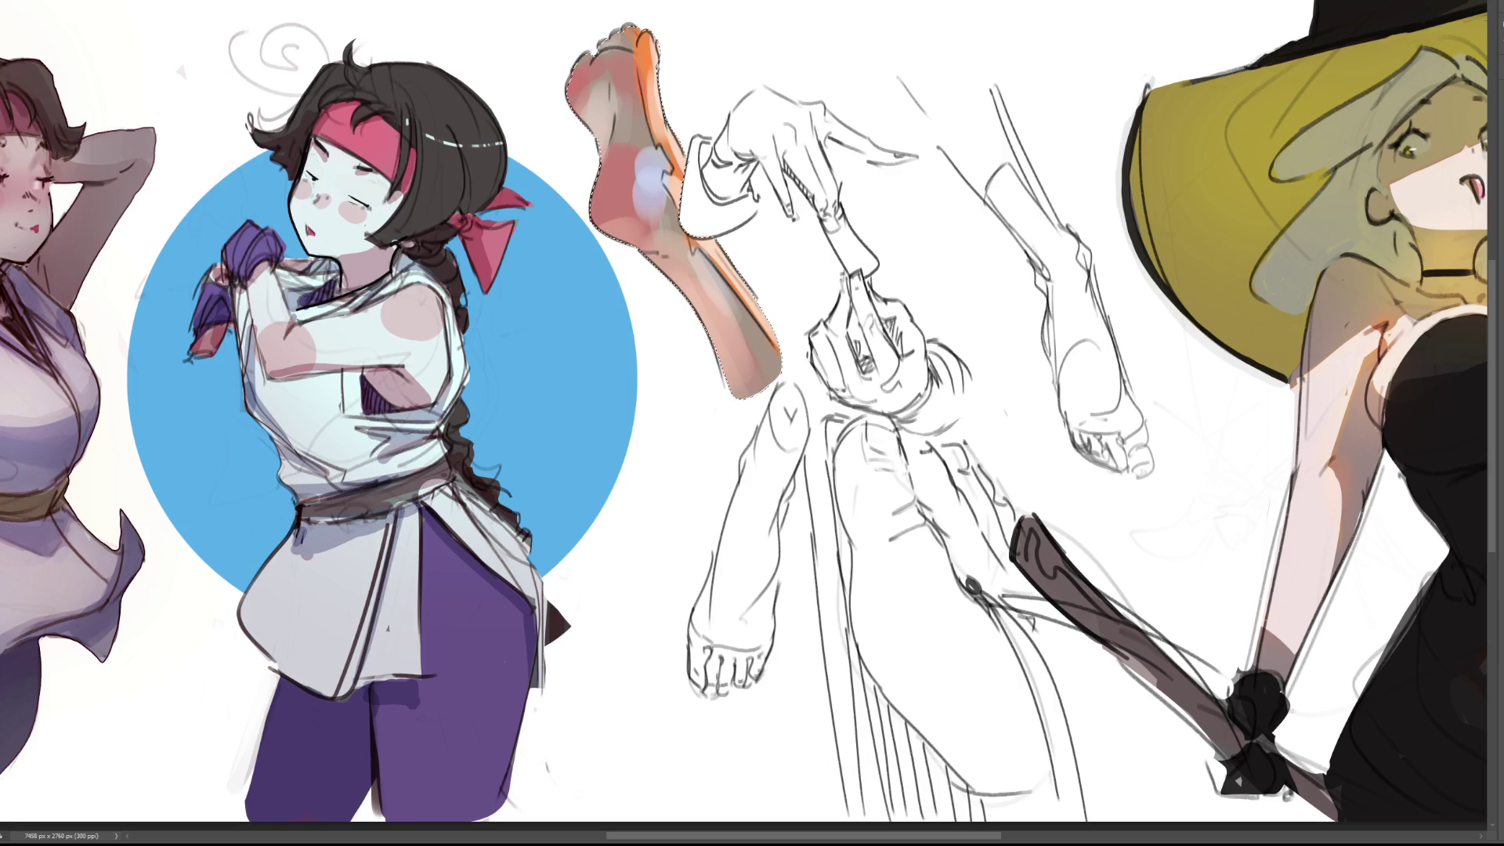
Toggle the middle figure's pencil sketch off and back on with Ctrl+comma
key("ctrl+comma")
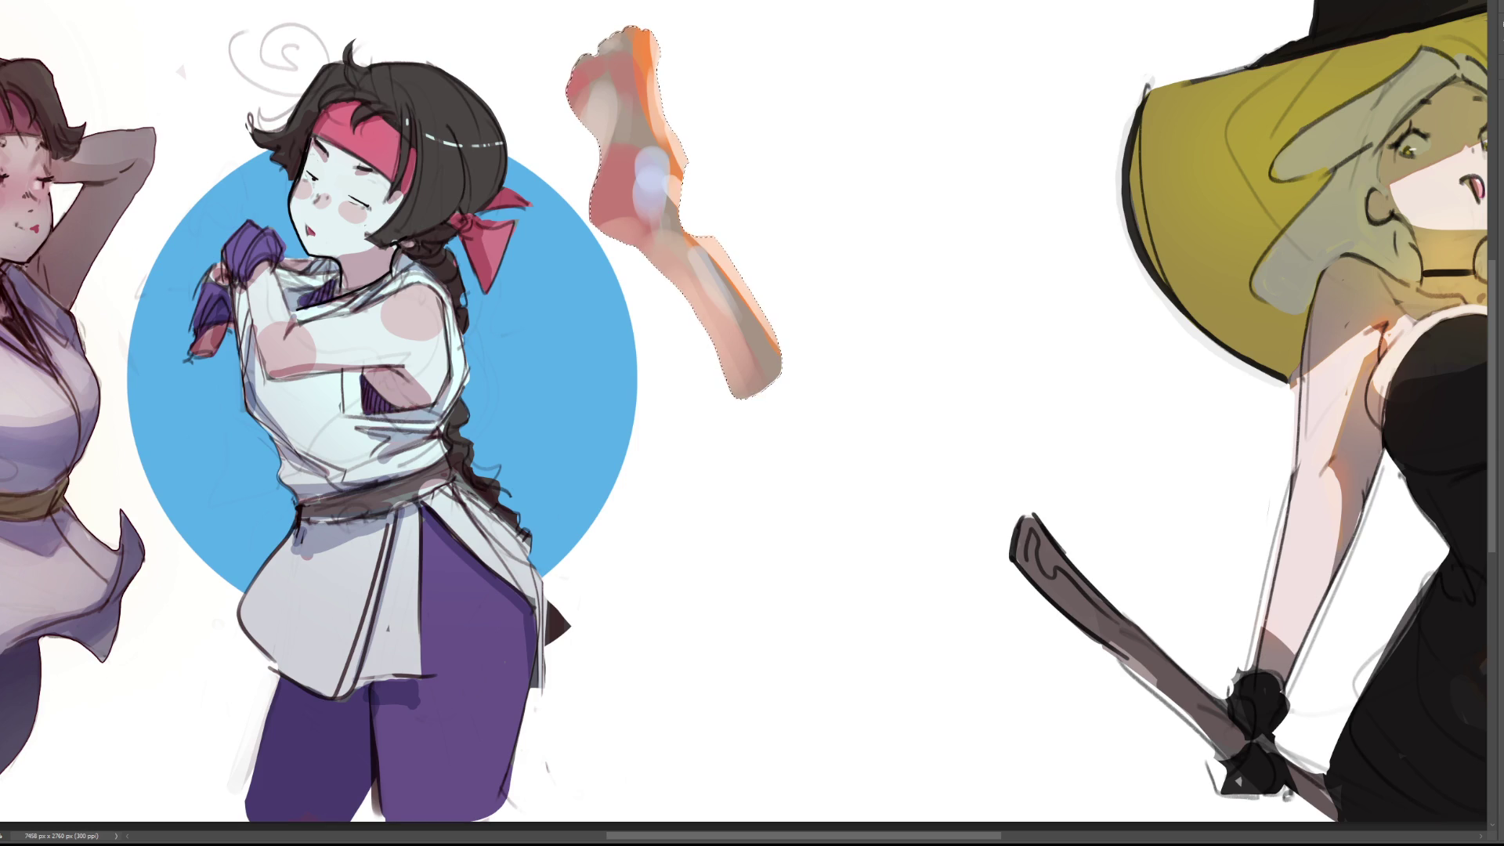
key("ctrl+comma")
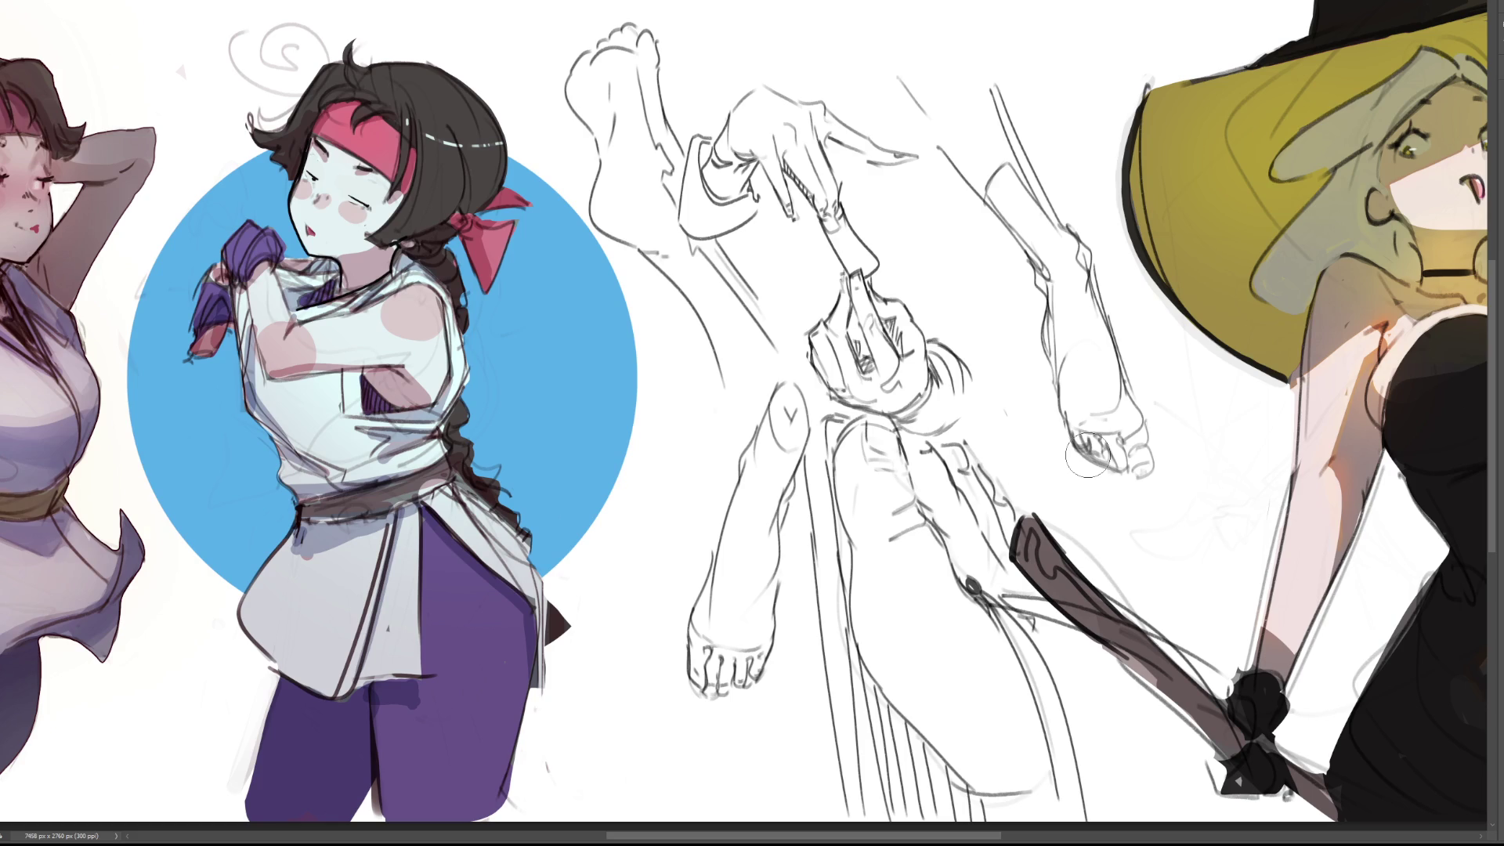
Redraw the hanging foot's toe lines, undoing a thick dark curving stroke
left_click_drag(1077, 439, 1097, 466)
left_click_drag(940, 118, 1070, 329)
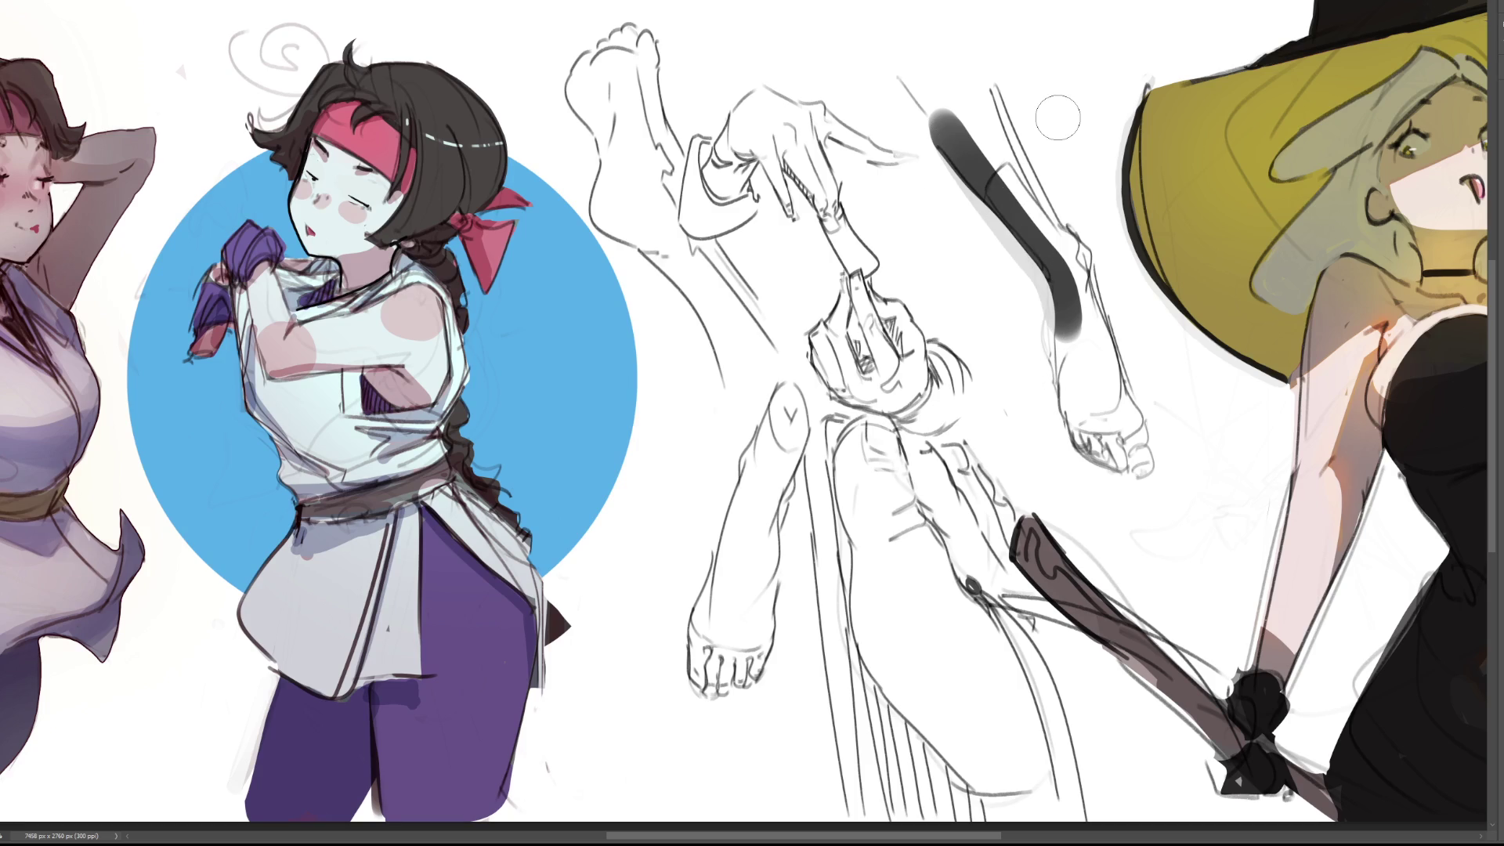
key("ctrl+z")
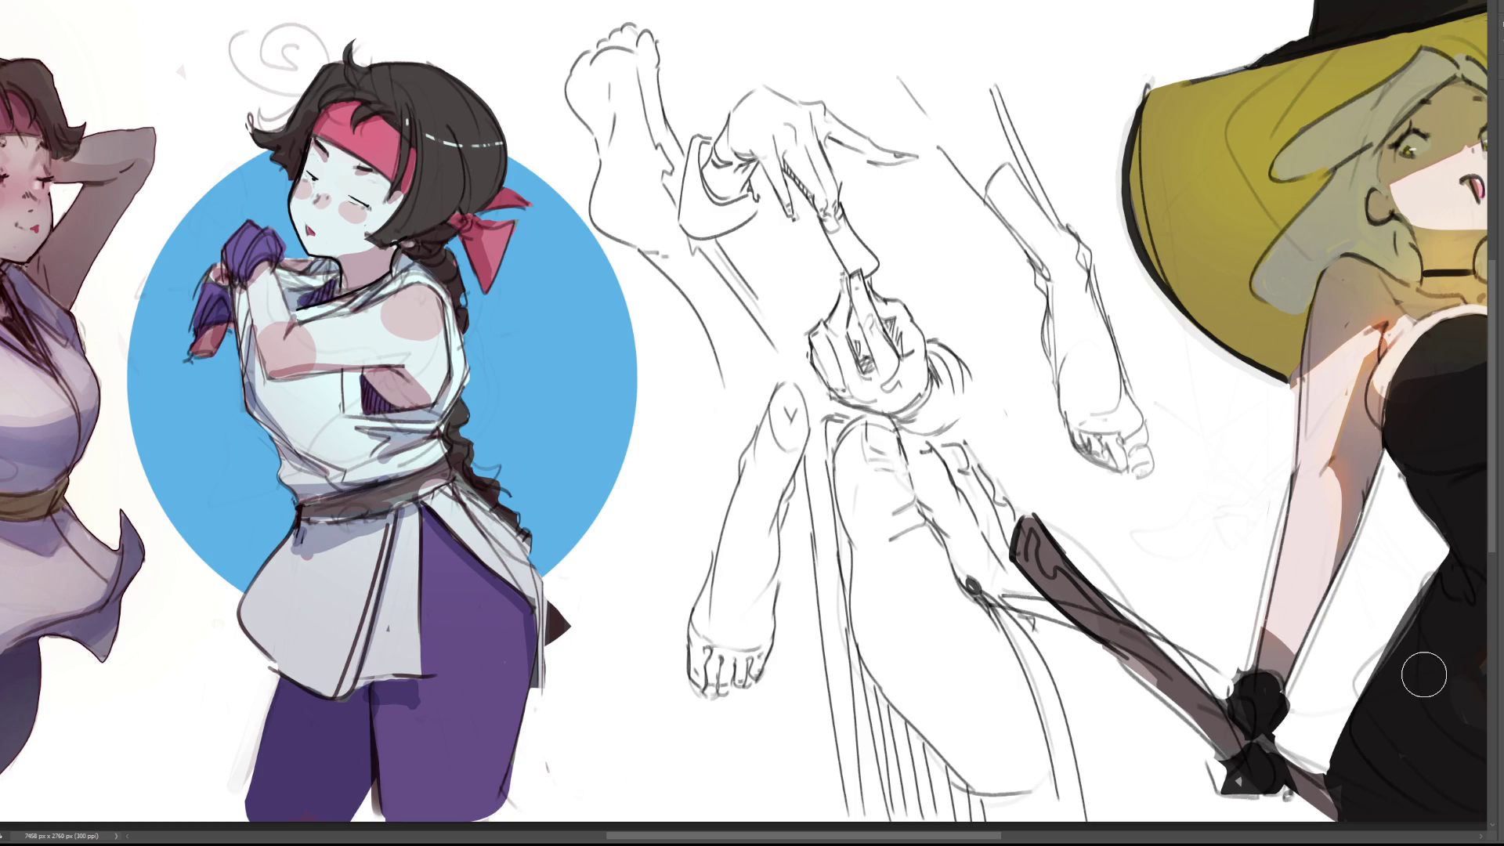
Shade the sketched arm and the oval toe shape with light grey
mouse_move(945, 90)
left_mouse_down()
mouse_move(995, 180)
mouse_move(972, 106)
mouse_move(1058, 254)
mouse_move(1100, 439)
mouse_move(1077, 392)
mouse_move(1129, 459)
mouse_move(1075, 304)
mouse_move(1115, 436)
left_mouse_up()
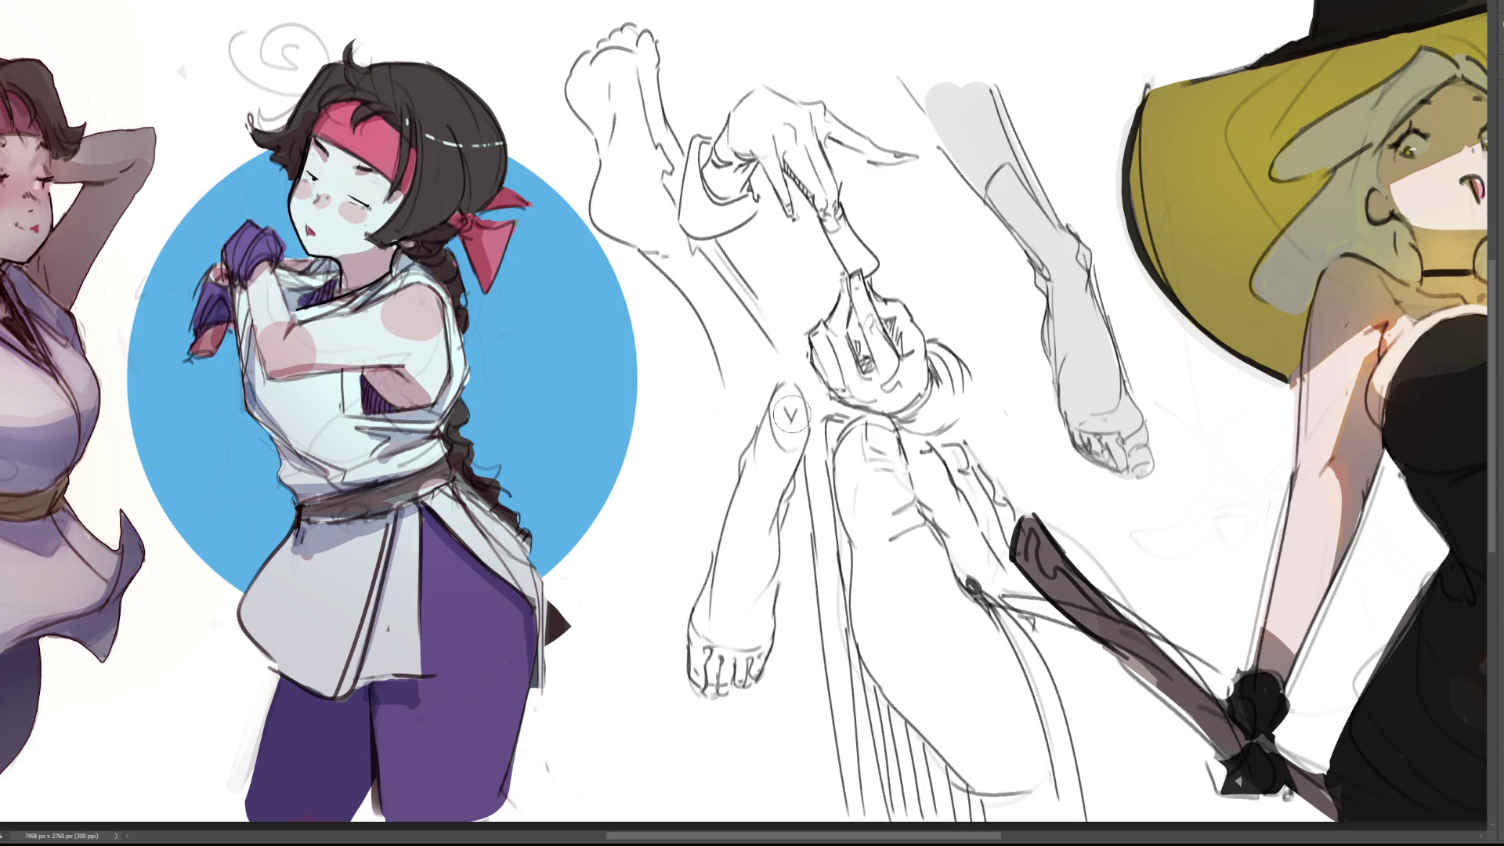
mouse_move(789, 396)
left_mouse_down()
mouse_move(782, 478)
mouse_move(772, 455)
mouse_move(748, 478)
mouse_move(705, 654)
mouse_move(717, 627)
mouse_move(760, 664)
mouse_move(754, 540)
mouse_move(764, 603)
mouse_move(758, 559)
left_mouse_up()
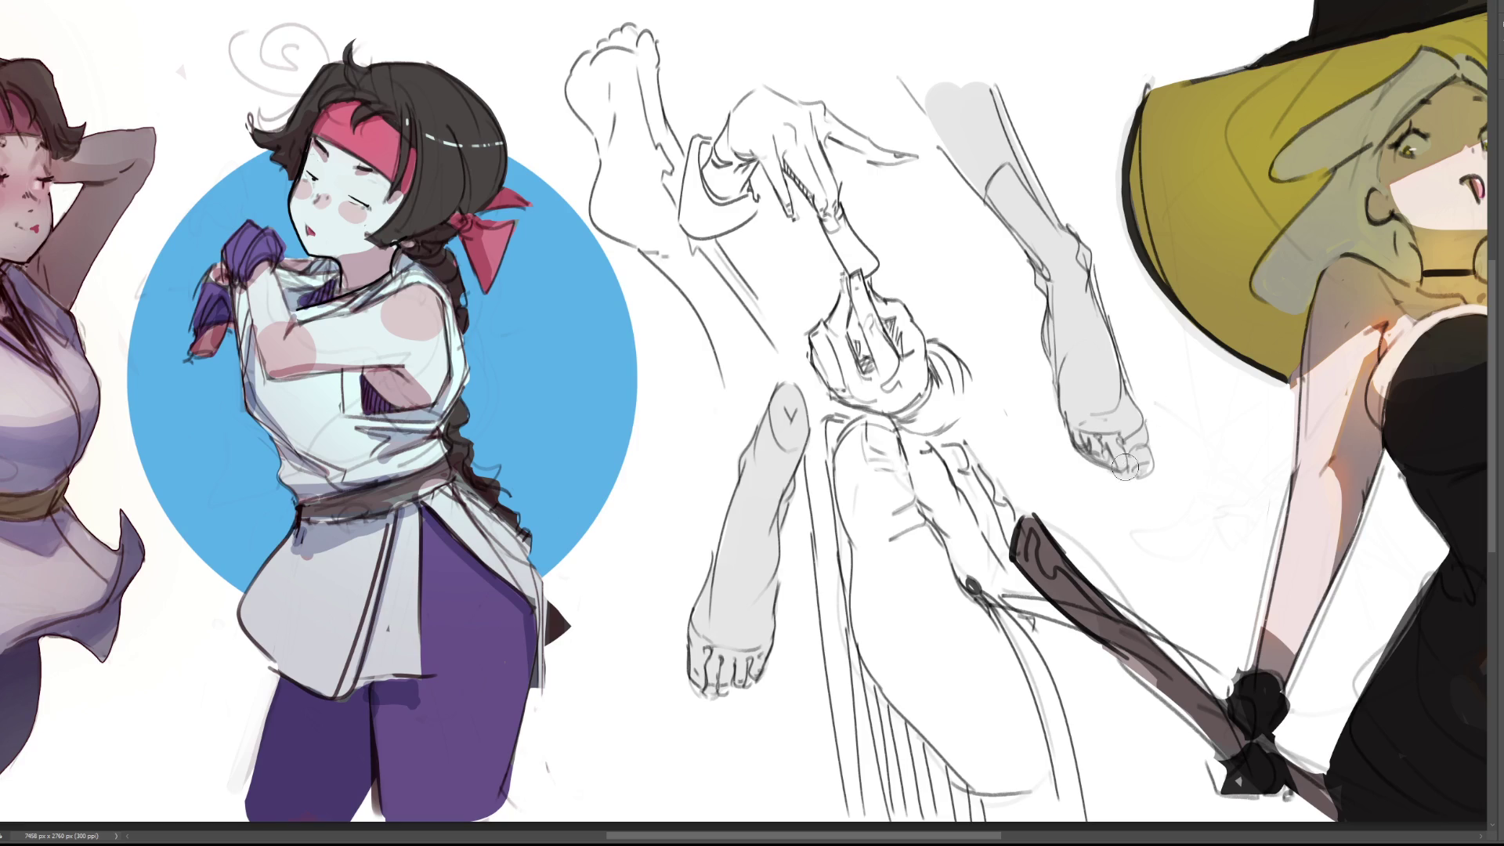
Darken grey shading on the big toe, shin, lower-left leg and toes, undo the last toe strokes, and zoom out
mouse_move(1140, 464)
left_mouse_down()
mouse_move(1129, 374)
mouse_move(1047, 348)
mouse_move(1079, 302)
left_mouse_up()
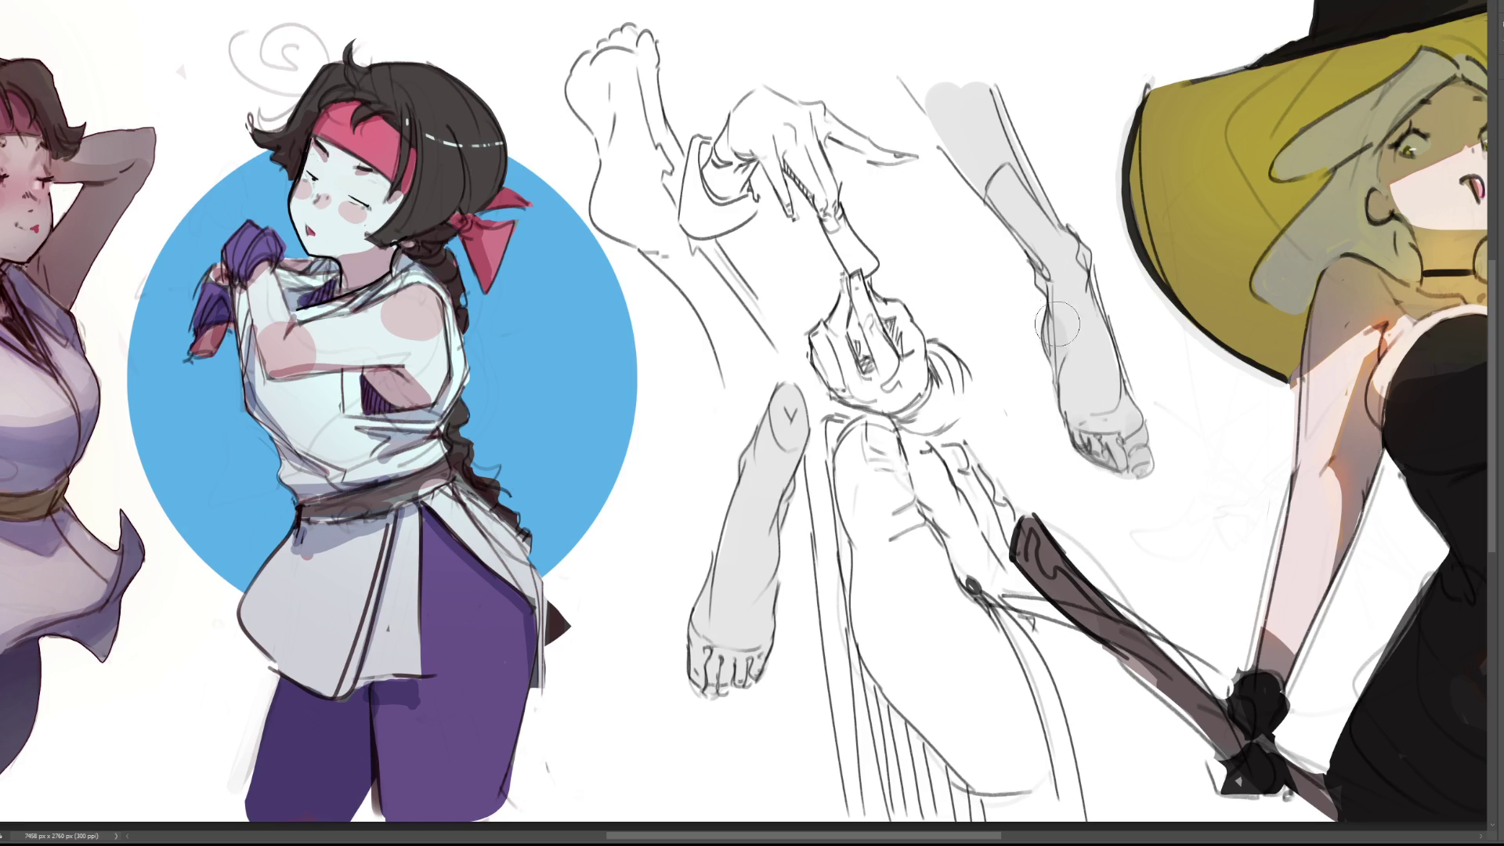
mouse_move(1016, 174)
left_mouse_down()
mouse_move(1018, 235)
mouse_move(959, 118)
mouse_move(1042, 251)
left_mouse_up()
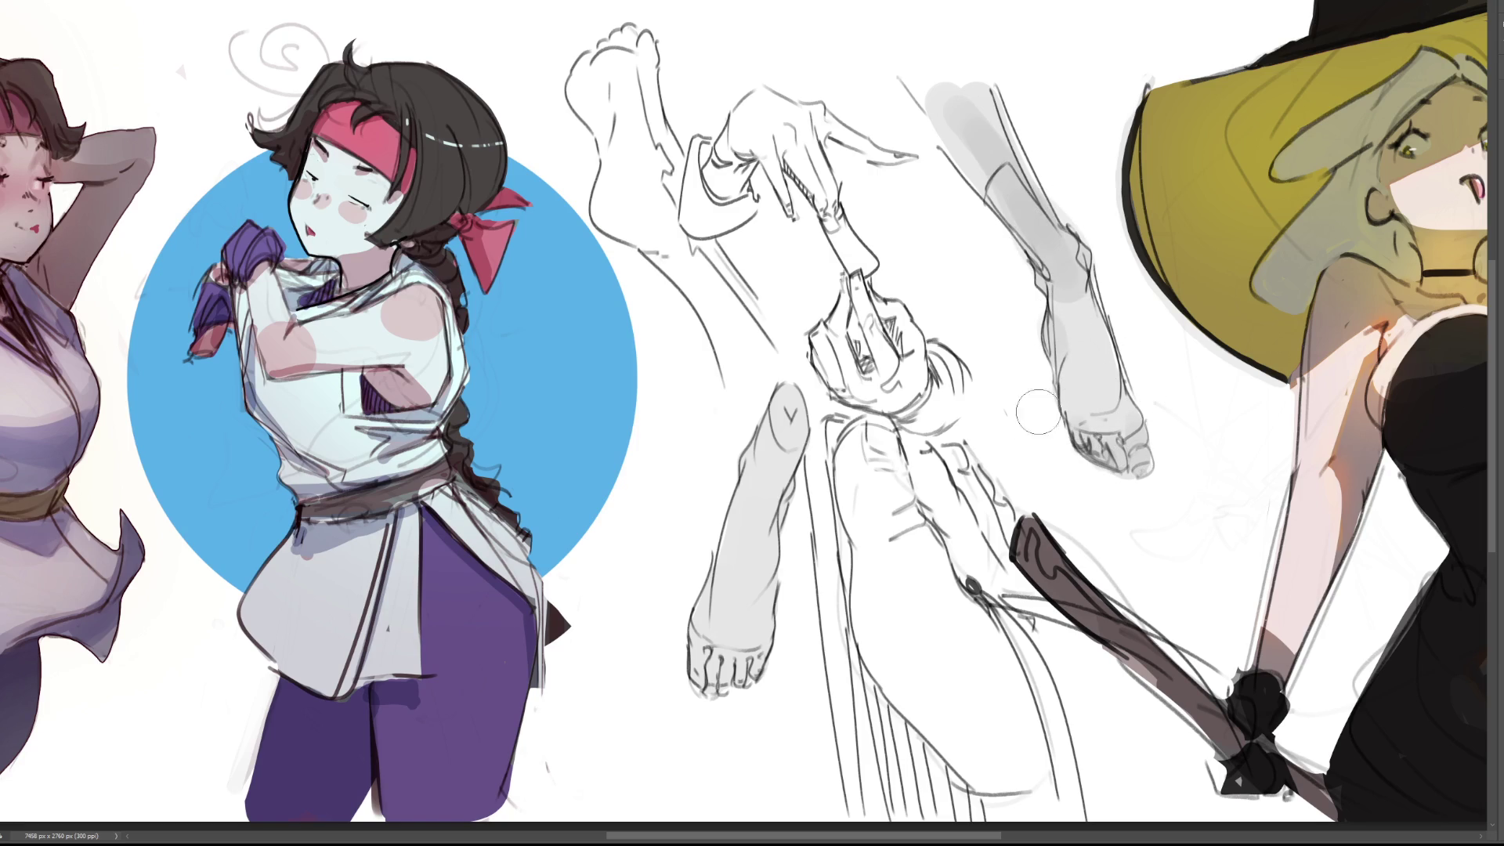
mouse_move(778, 552)
left_mouse_down()
mouse_move(752, 454)
mouse_move(771, 578)
mouse_move(699, 686)
mouse_move(758, 662)
left_mouse_up()
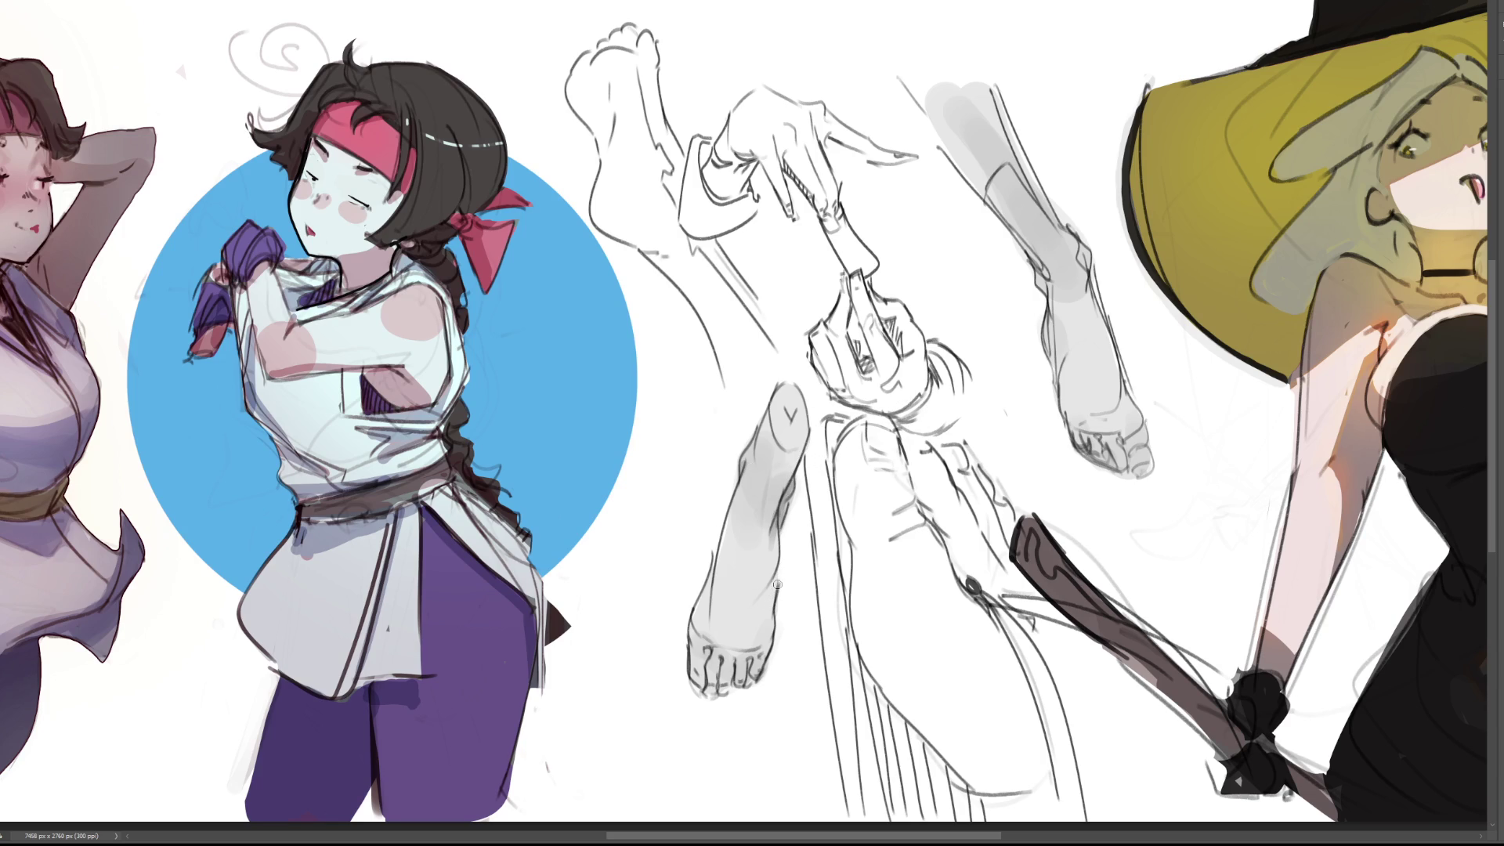
mouse_move(750, 655)
left_mouse_down()
mouse_move(746, 678)
mouse_move(741, 659)
mouse_move(725, 684)
mouse_move(718, 653)
mouse_move(693, 682)
left_mouse_up()
mouse_move(751, 680)
left_mouse_down()
mouse_move(738, 680)
mouse_move(771, 639)
mouse_move(744, 655)
left_mouse_up()
left_click_drag(772, 584, 789, 539)
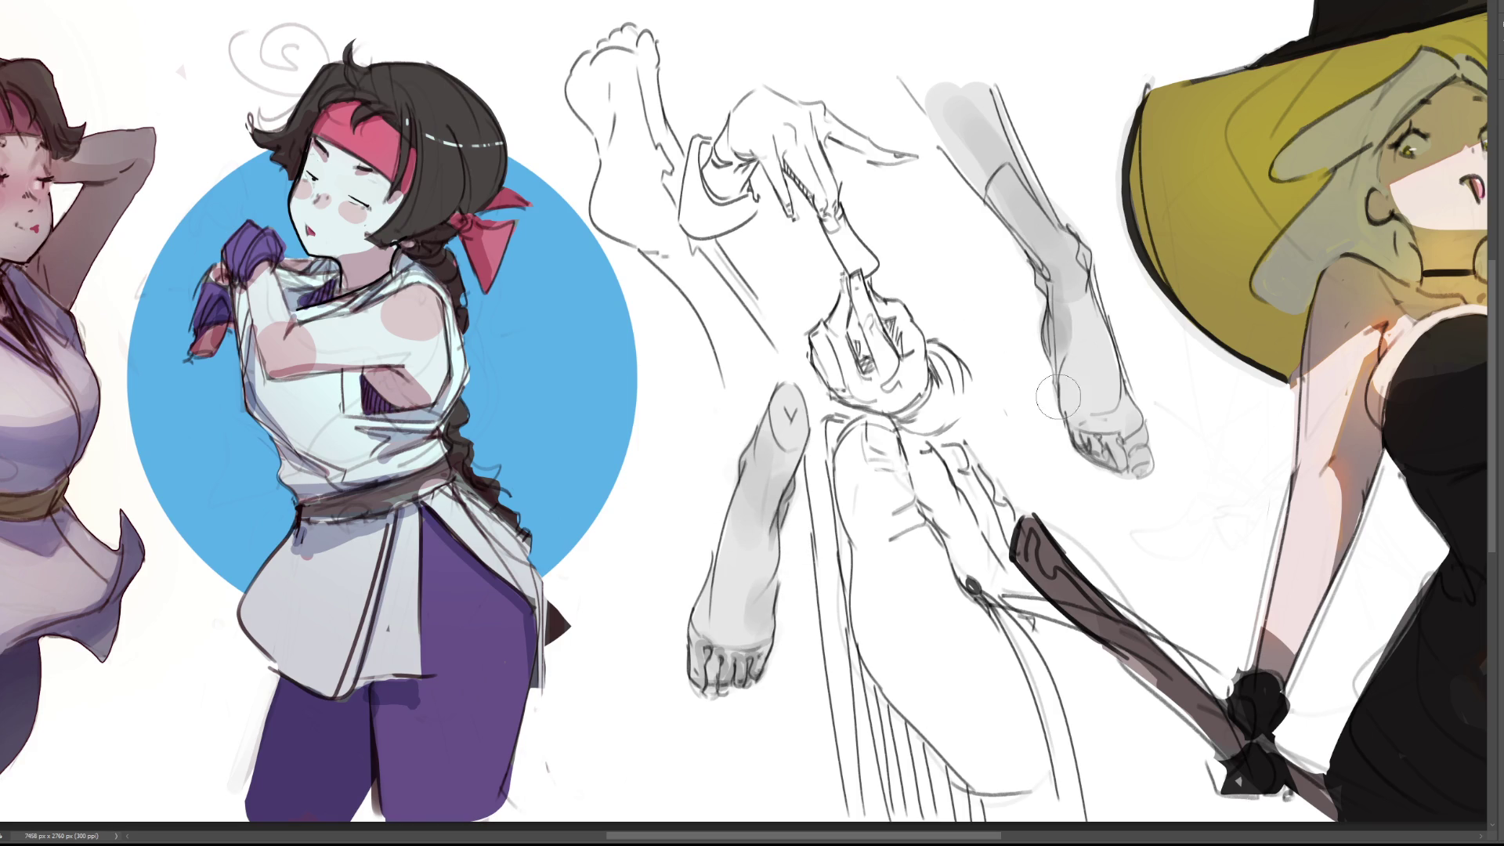
mouse_move(1054, 336)
left_mouse_down()
mouse_move(1070, 427)
mouse_move(1112, 466)
mouse_move(1148, 451)
mouse_move(1159, 486)
left_mouse_up()
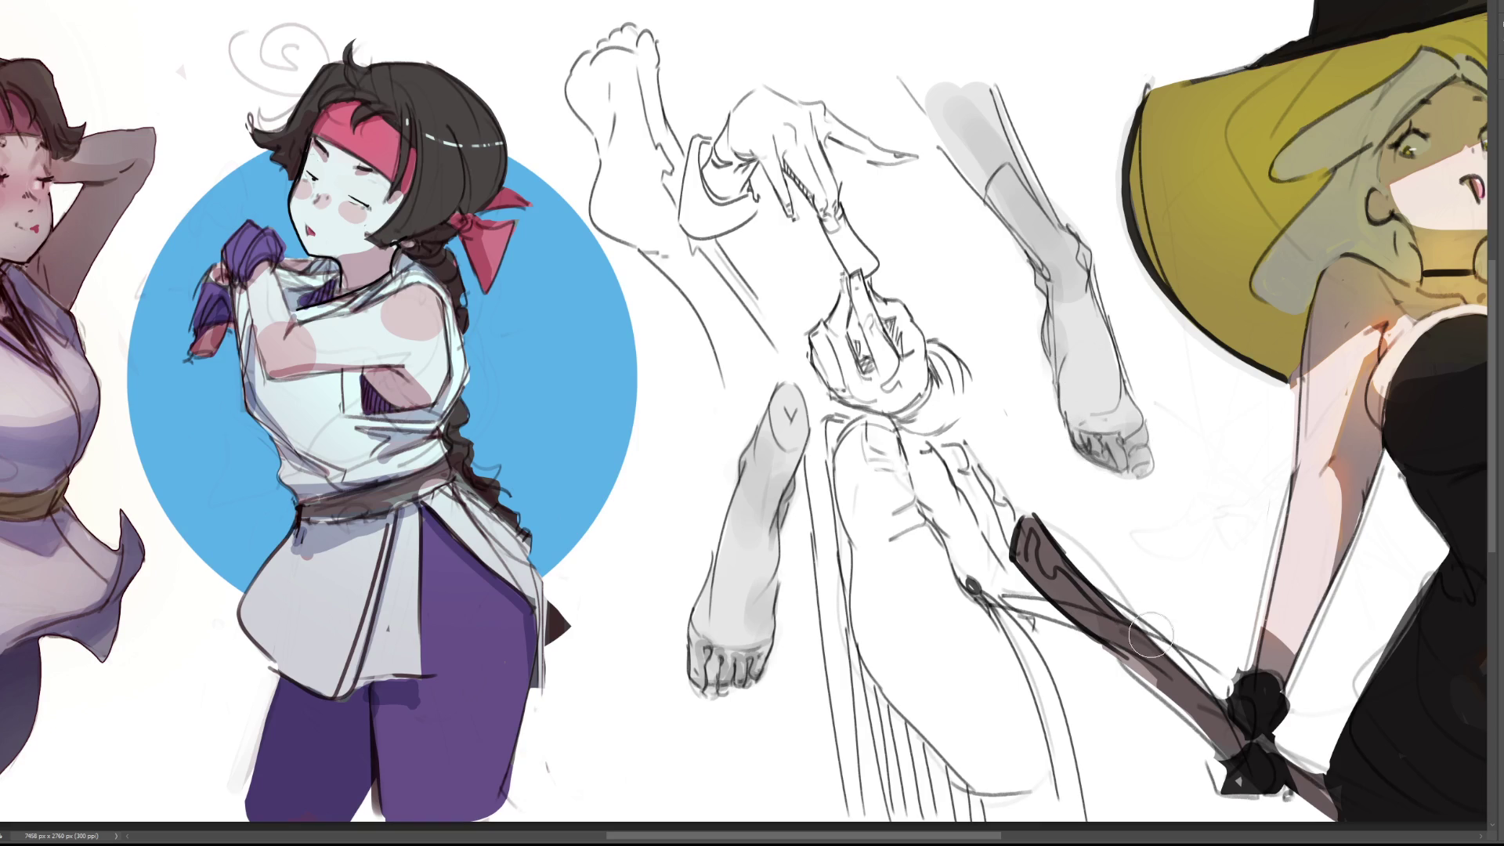
key("ctrl+z")
key("ctrl+z")
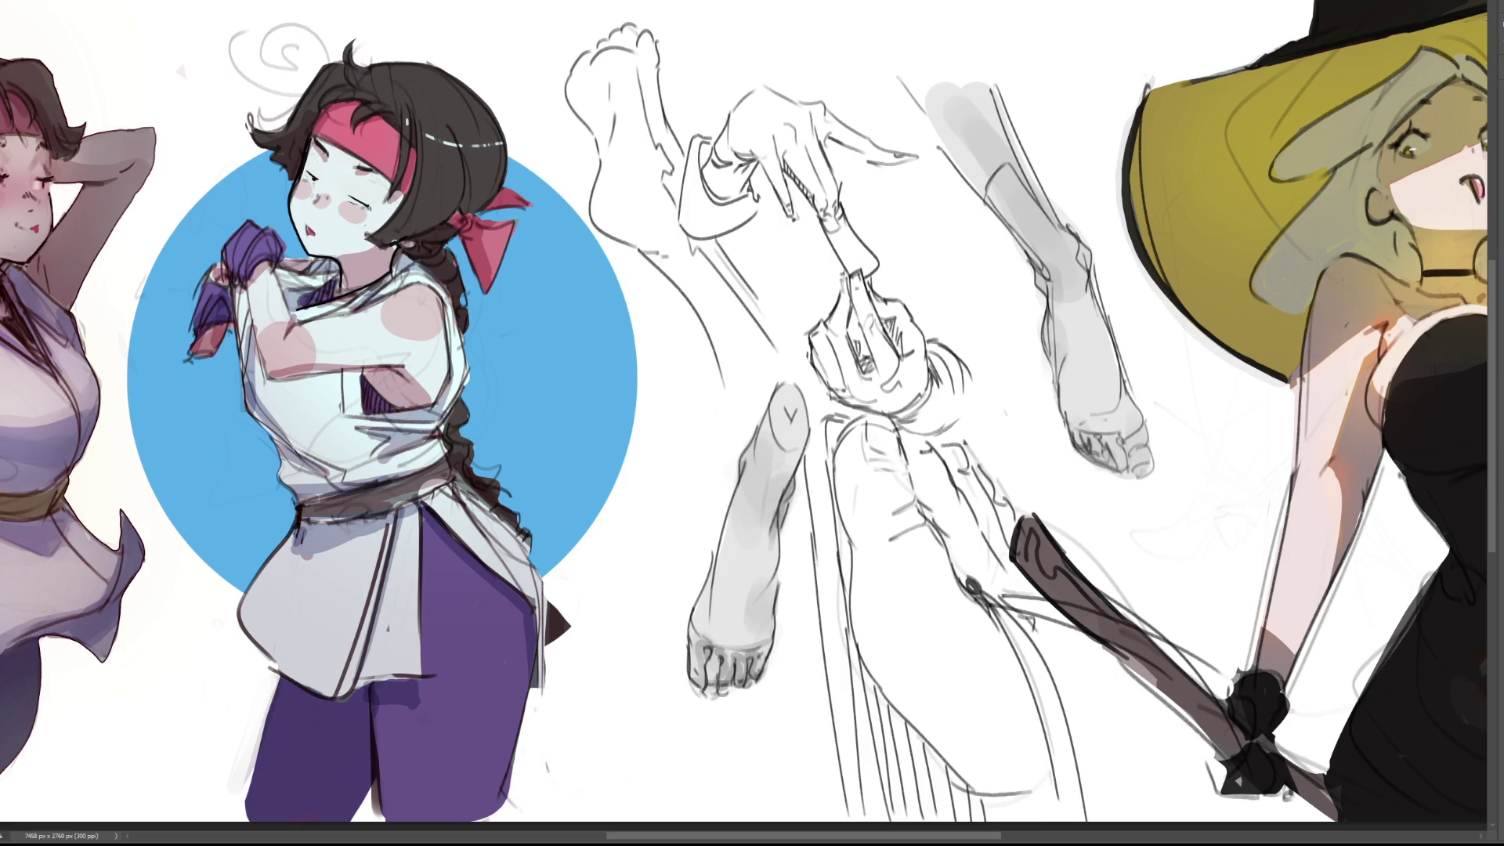
scroll(608, 531, "down", 4)
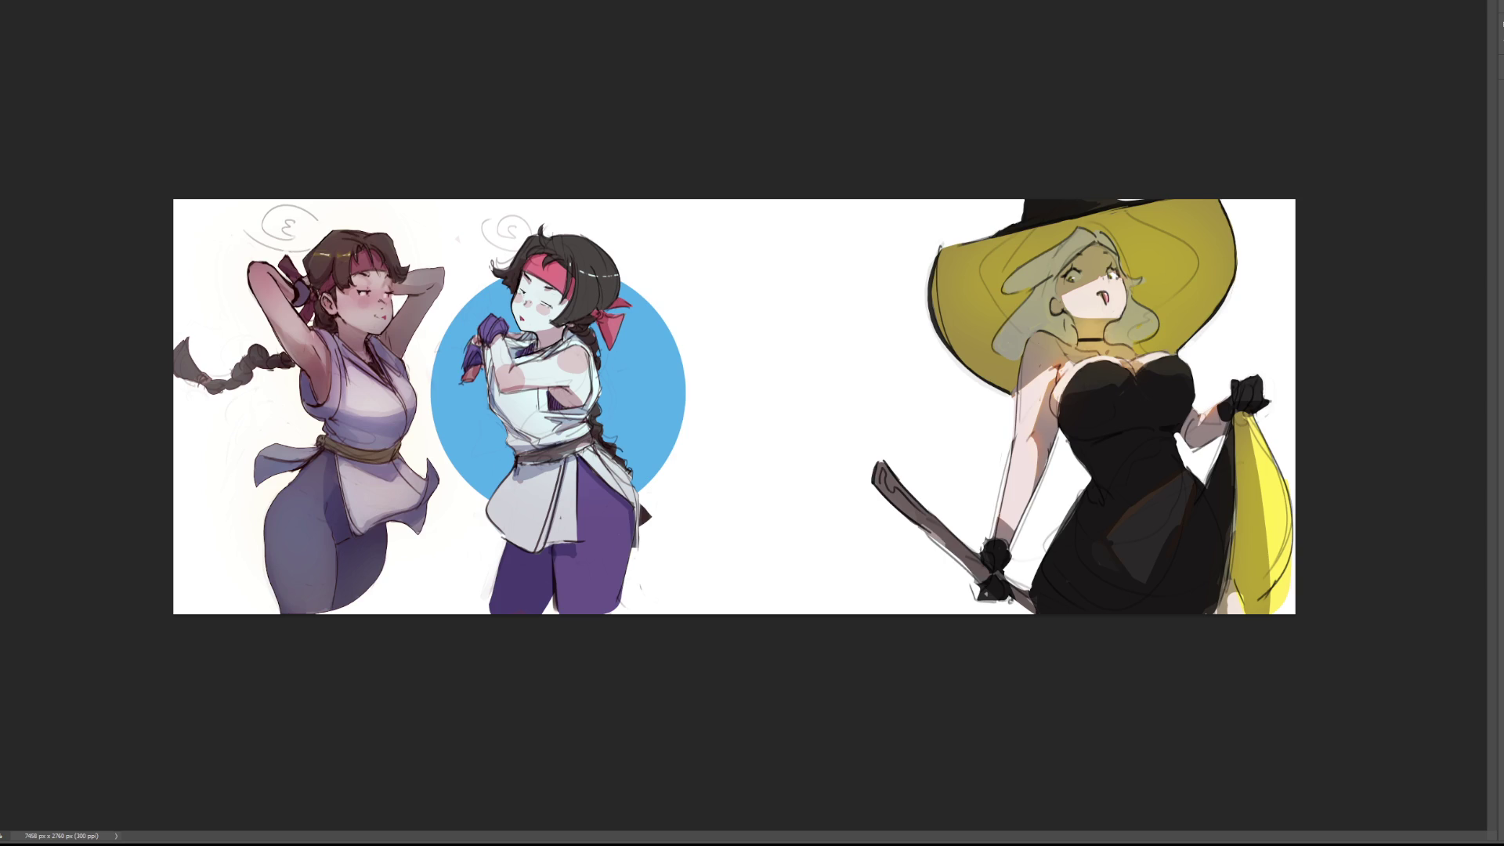
Zoom in on the two tunic-clad martial artists at the left of the canvas
scroll(752, 415, "up", 5)
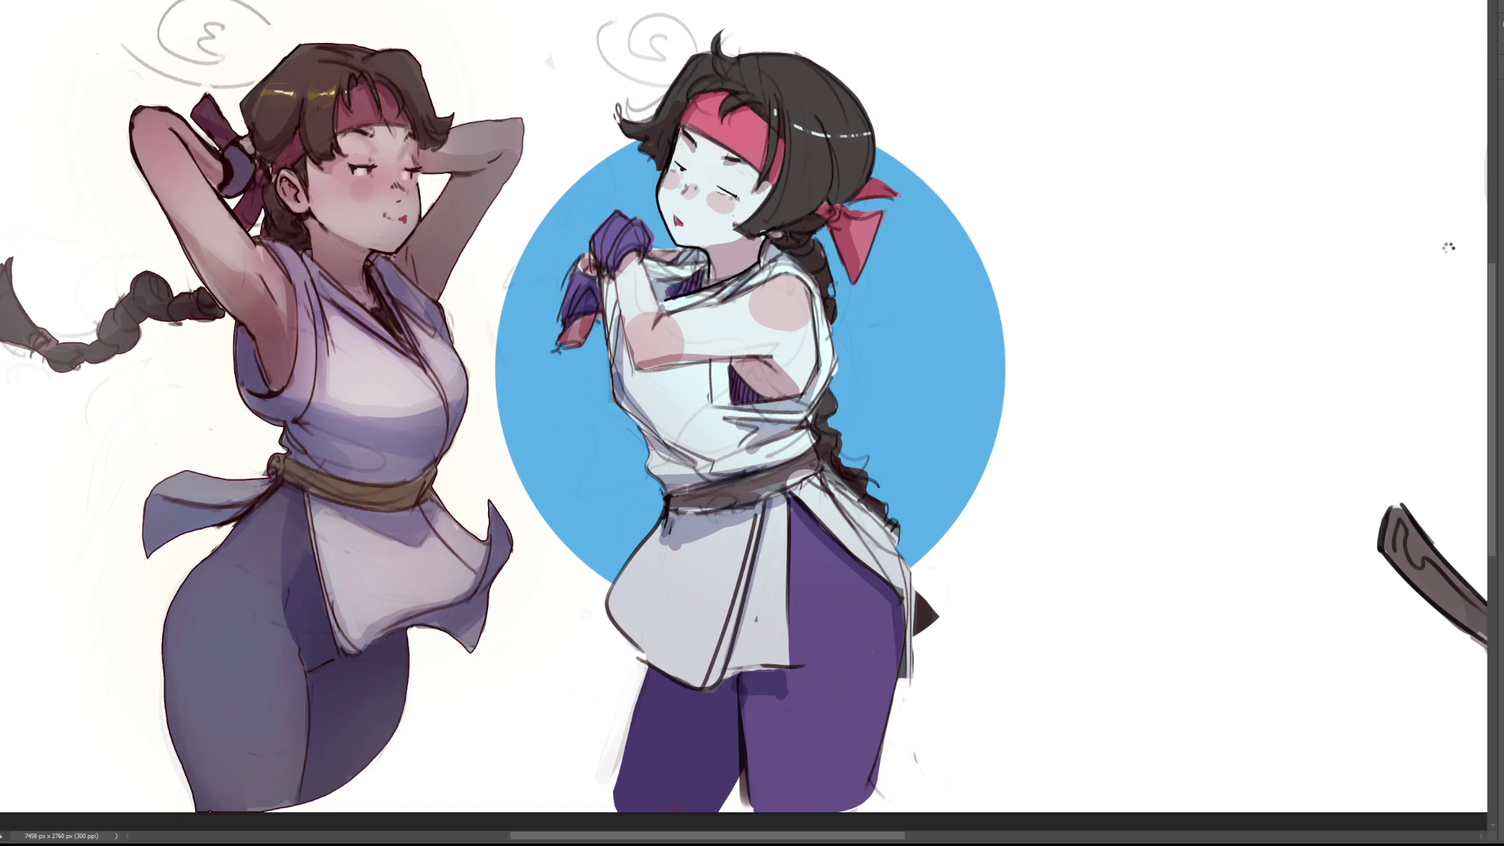
Pan across the flipped banner to the blue-circle fighter and darken figure 3's braid tip
scroll(1457, 243, "left", 5)
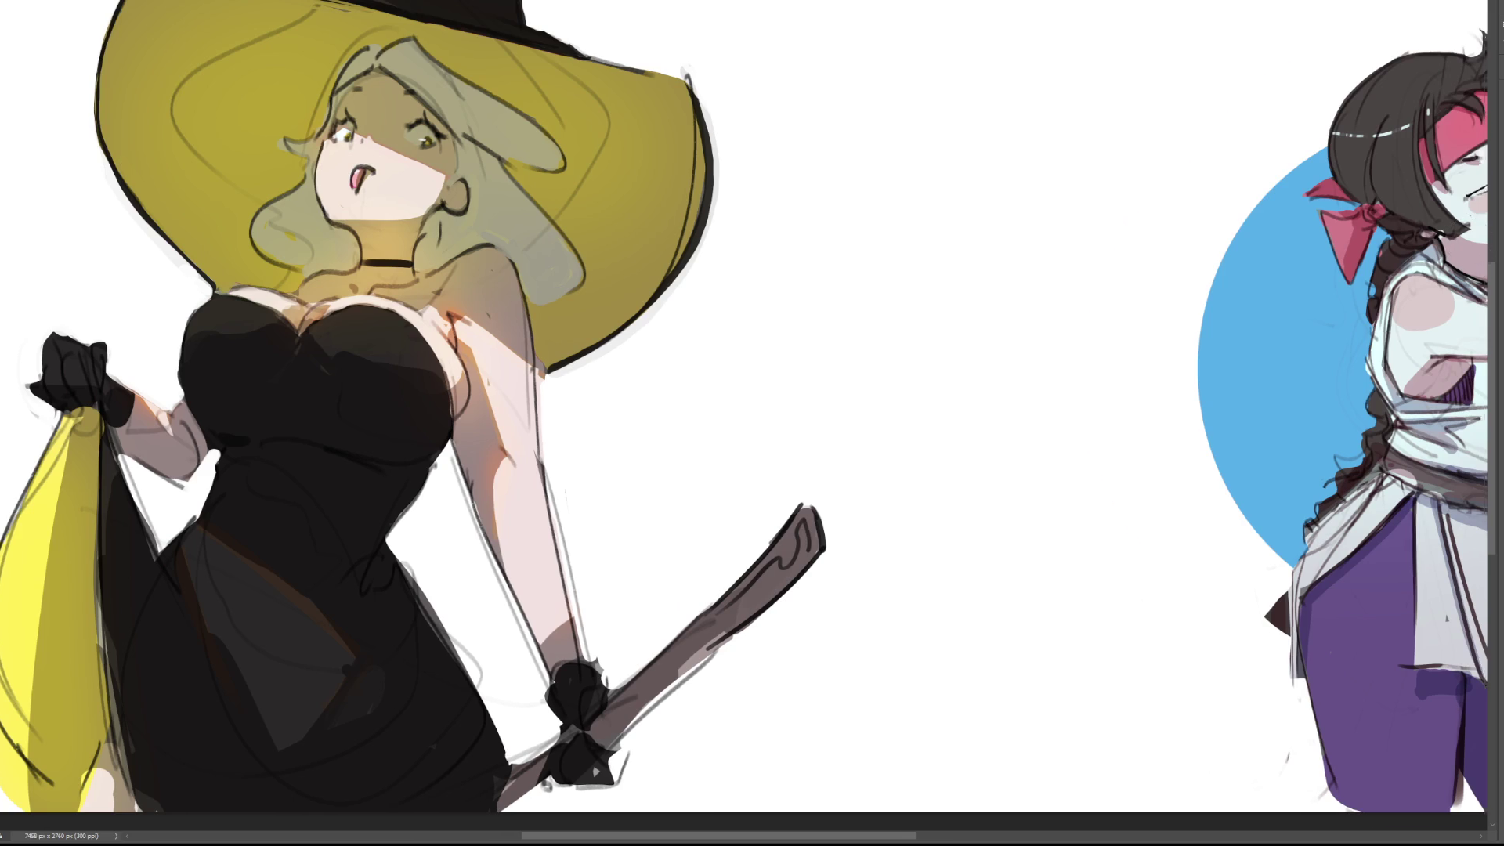
scroll(752, 423, "right", 5)
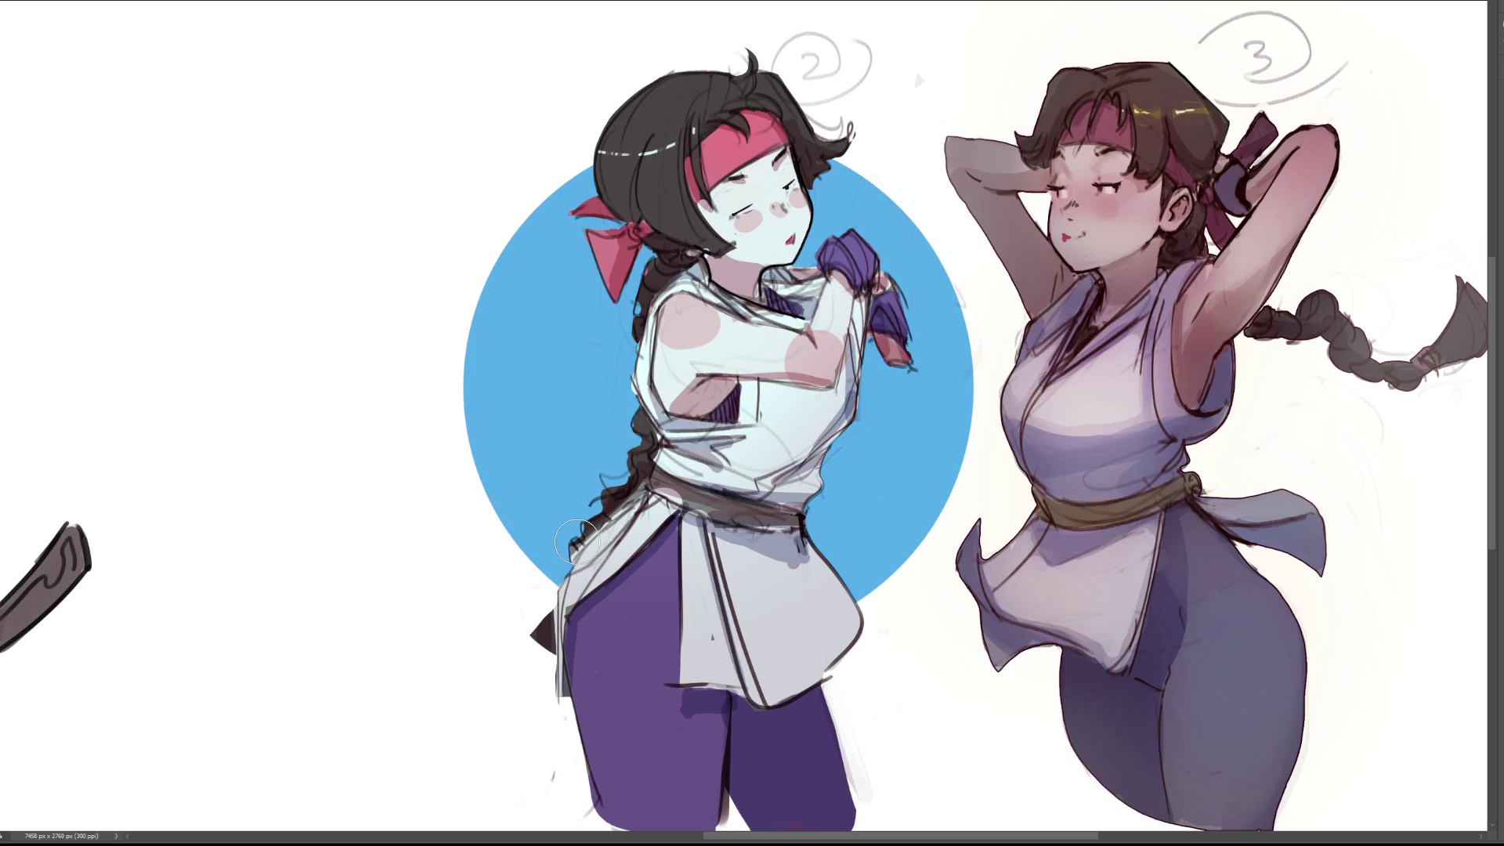
left_click_drag(574, 530, 596, 519)
Lasso figure 3's raised arm, check the selection, and clear the arm's dark pink shading
mouse_move(1263, 172)
left_mouse_down()
mouse_move(1243, 202)
mouse_move(1253, 211)
mouse_move(1298, 156)
mouse_move(1180, 314)
mouse_move(1174, 376)
mouse_move(1199, 417)
mouse_move(1332, 185)
mouse_move(1338, 140)
mouse_move(1316, 134)
mouse_move(1332, 145)
left_mouse_up()
key("ctrl+d")
key("ctrl+shift+d")
key("ctrl+d")
key("ctrl+z")
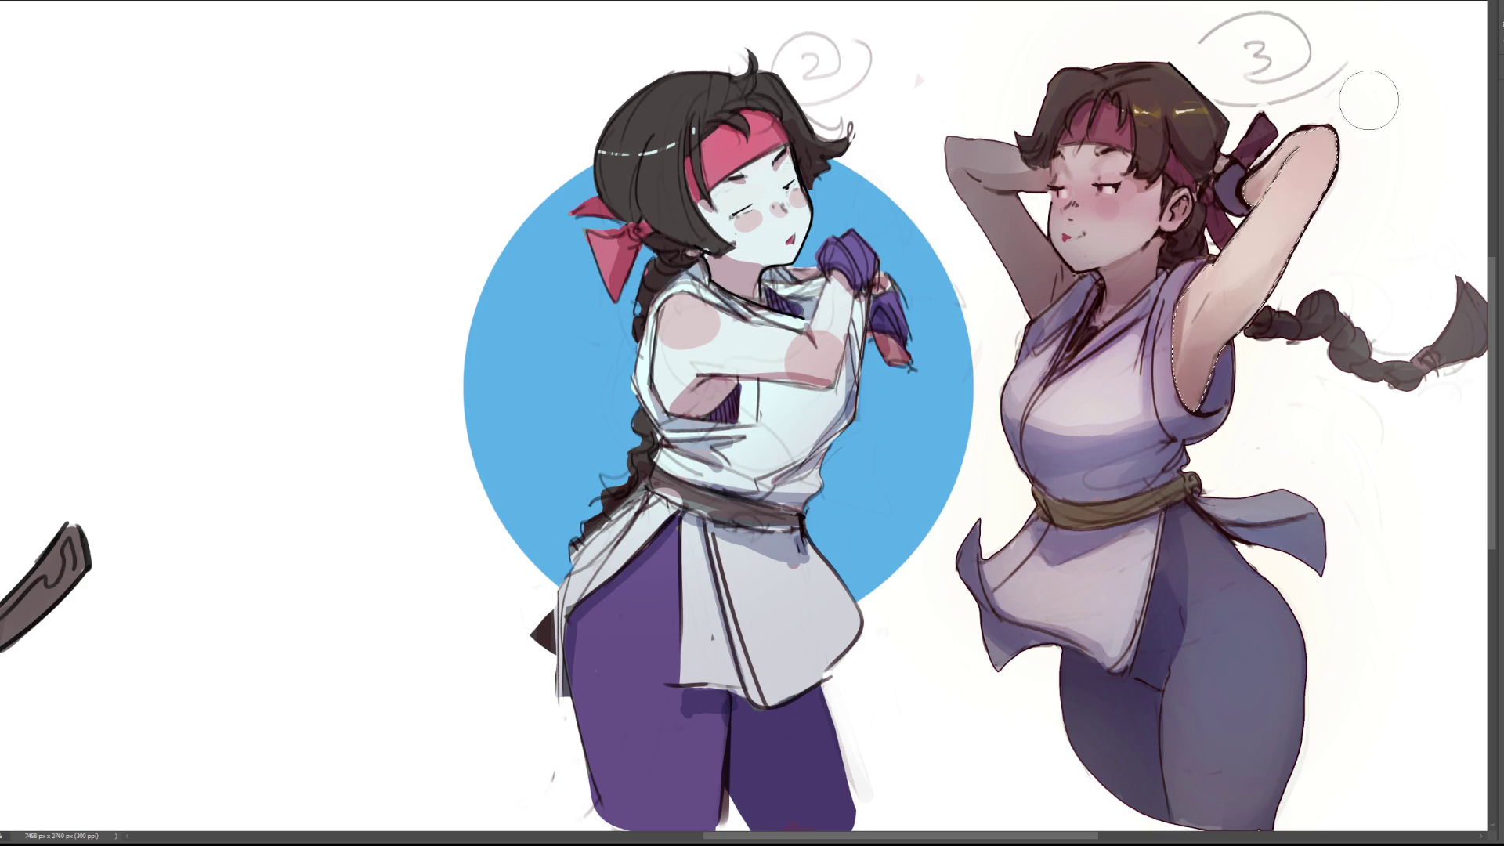
Dab dark purple on the hair by figure 3's ear, darken under her belt, and extend the sword line to the edge
left_click(1223, 208)
left_click_drag(1207, 549, 1191, 526)
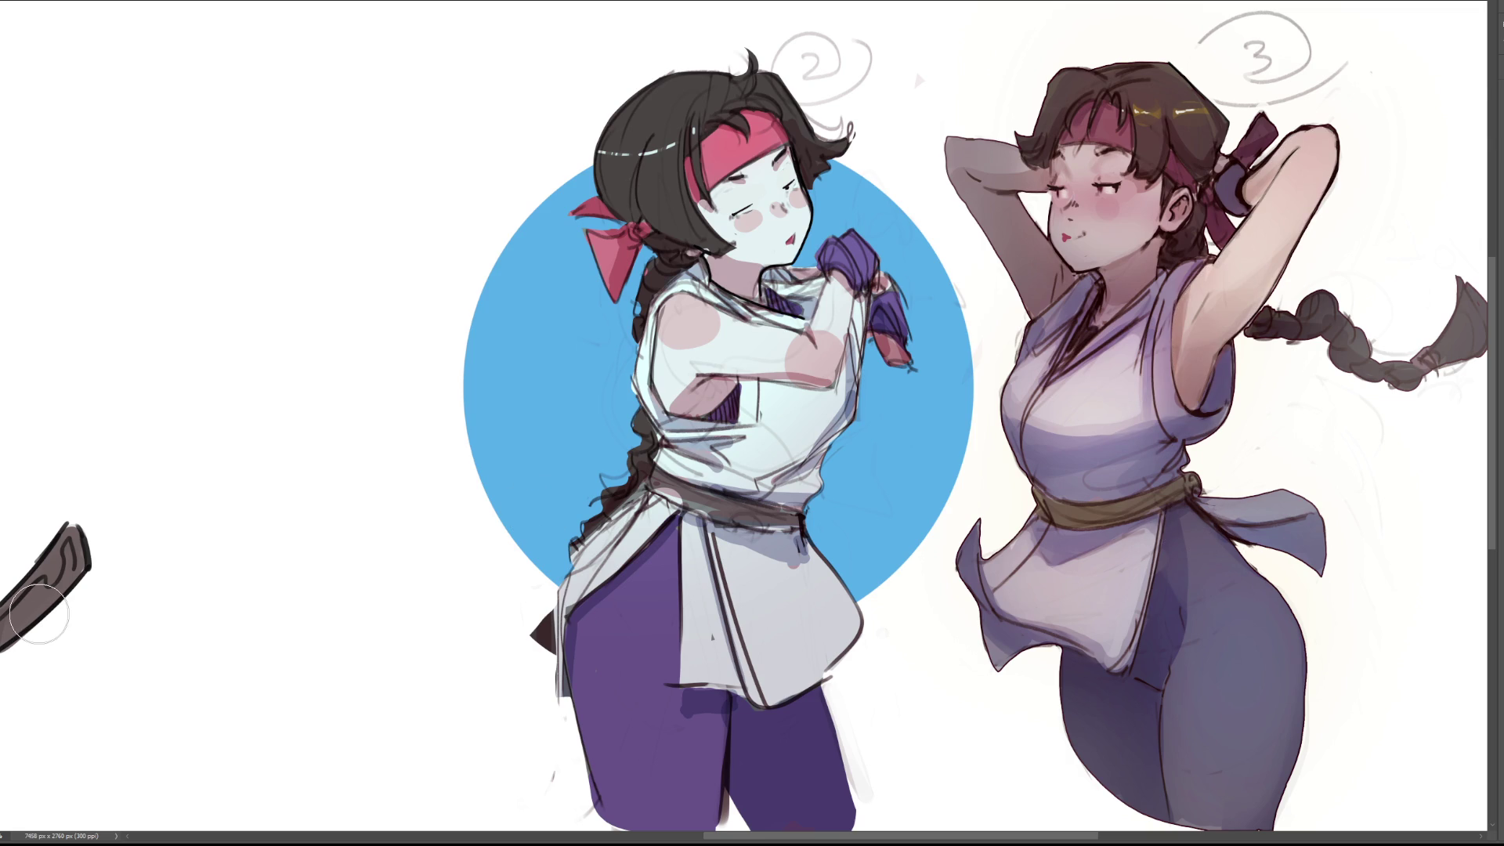
left_click_drag(34, 587, 1, 611)
Lasso the underside of figure 3's raised arm and switch to a much larger brush
mouse_move(1072, 271)
left_mouse_down()
mouse_move(980, 146)
mouse_move(1027, 130)
left_mouse_up()
key("b")
key("bracketright")
key("bracketright")
key("bracketright")
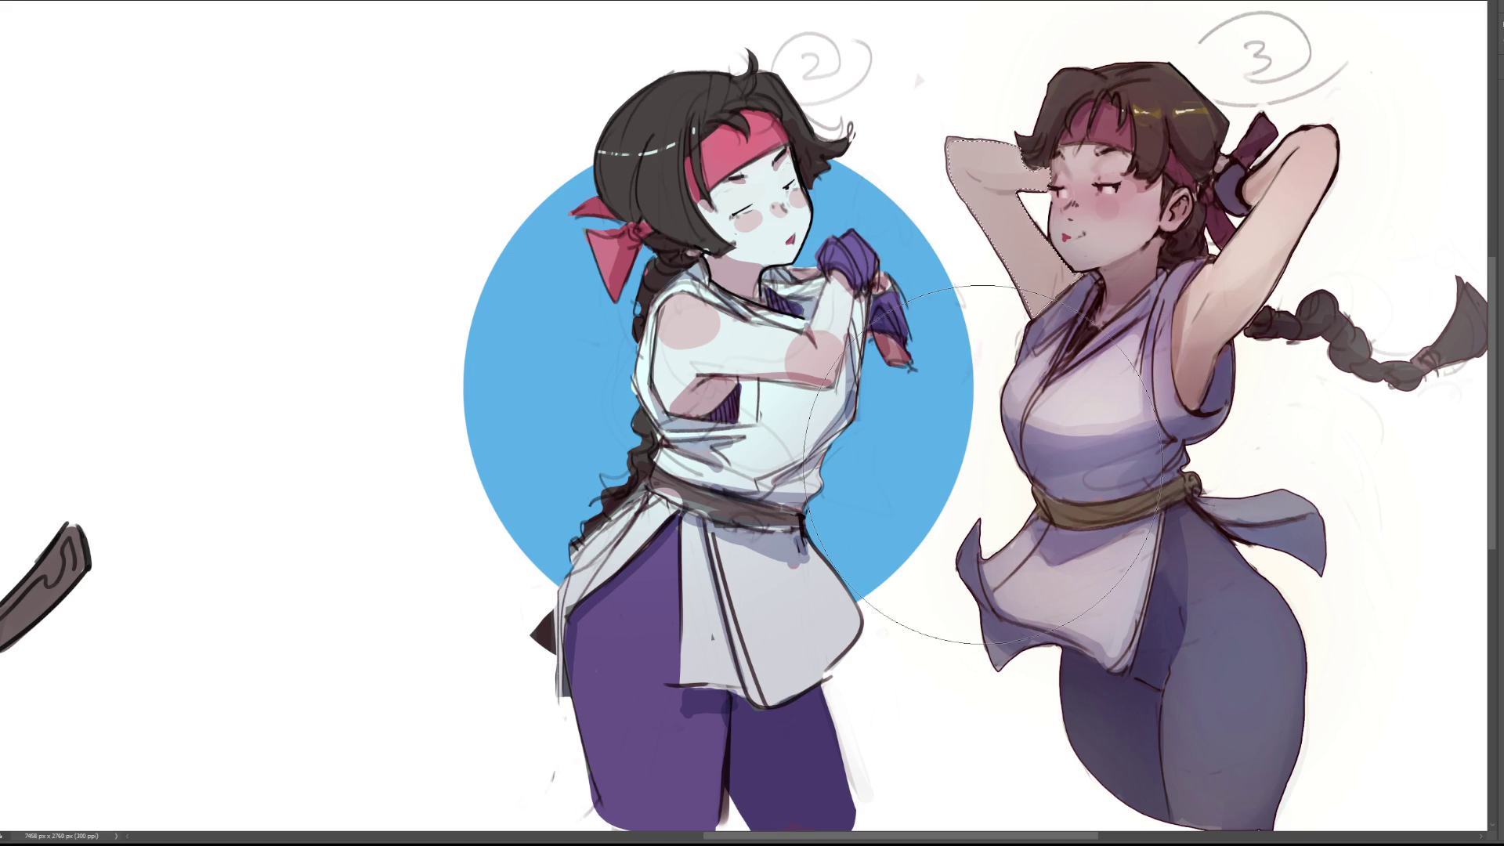
key("ctrl+d")
Repaint the shading inside figure 3's arm selection lighter, then deselect
key("ctrl+shift+d")
key("ctrl+d")
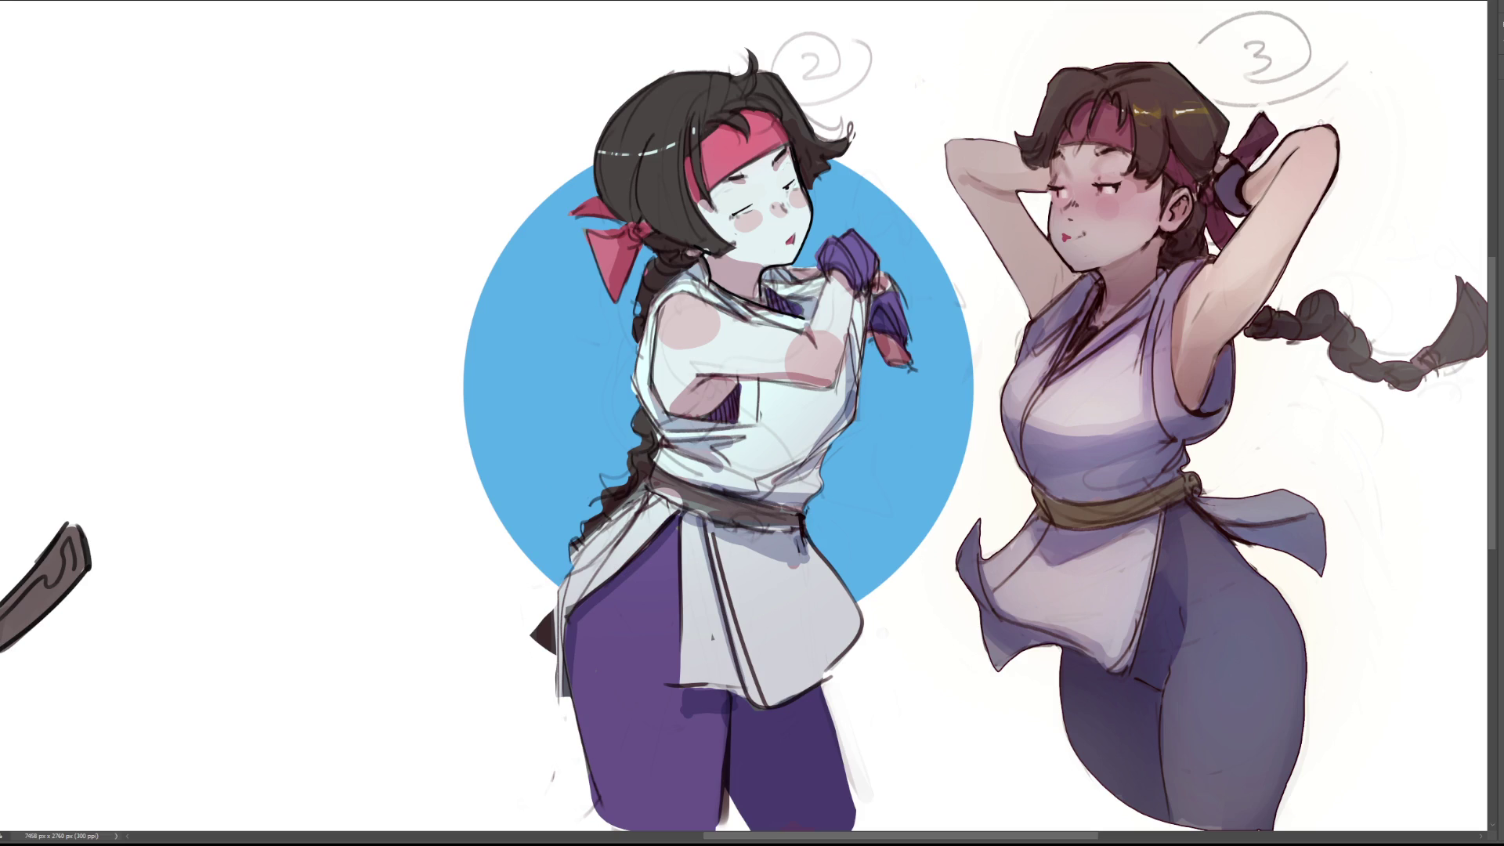
Lighten figure 3's elbow and forearm outline, then lasso a closed selection around her face
left_click_drag(1341, 131, 1306, 244)
mouse_move(1126, 154)
left_mouse_down()
mouse_move(1055, 157)
mouse_move(1058, 257)
mouse_move(1080, 274)
left_mouse_up()
mouse_move(1070, 149)
left_mouse_down()
mouse_move(1053, 224)
mouse_move(1078, 277)
mouse_move(1162, 234)
mouse_move(1167, 179)
mouse_move(1147, 184)
left_mouse_up()
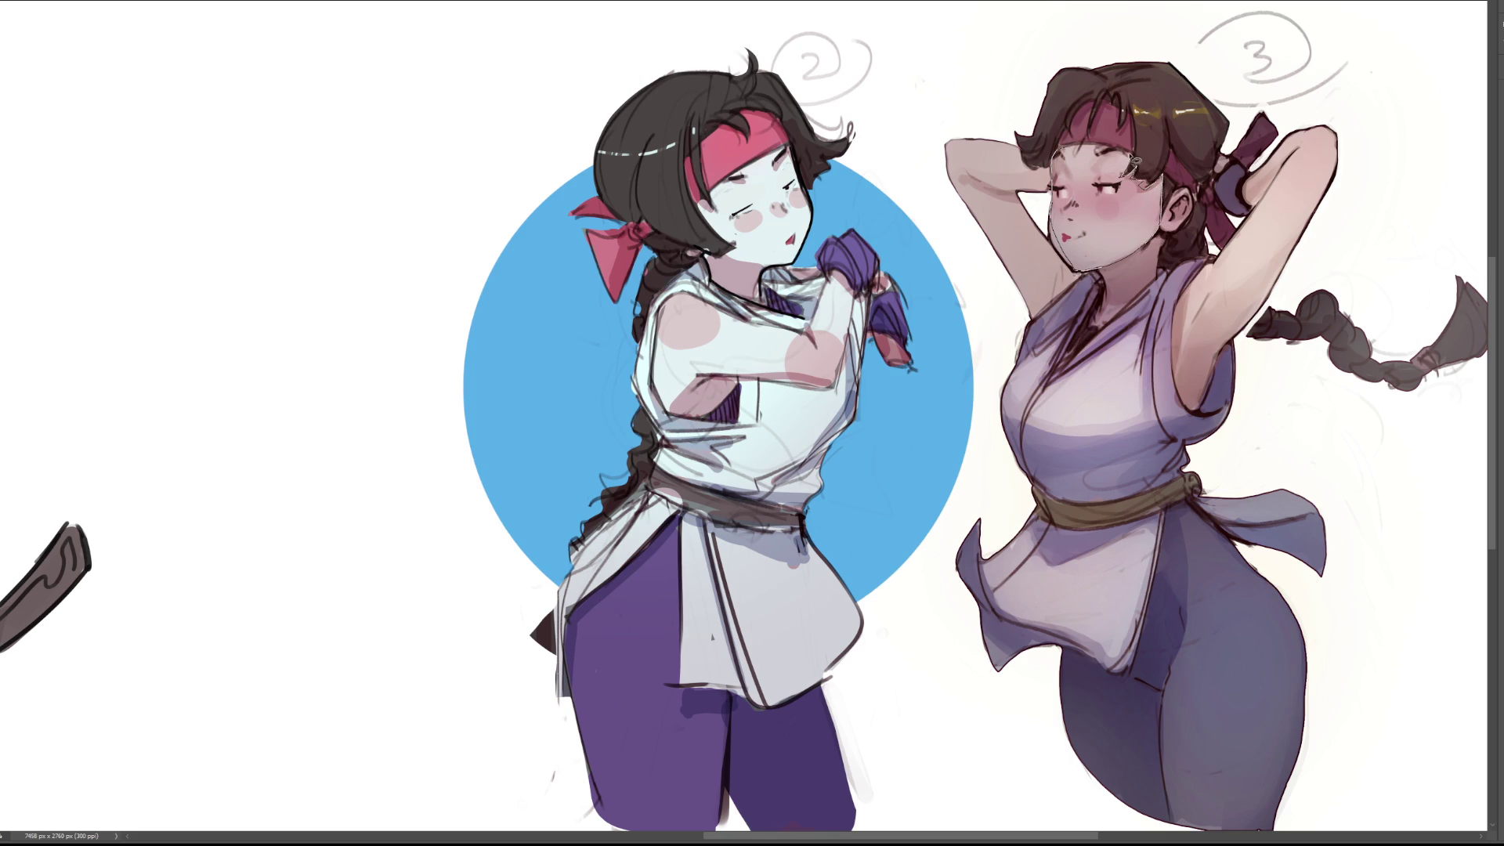
left_click_drag(1175, 92, 1179, 90)
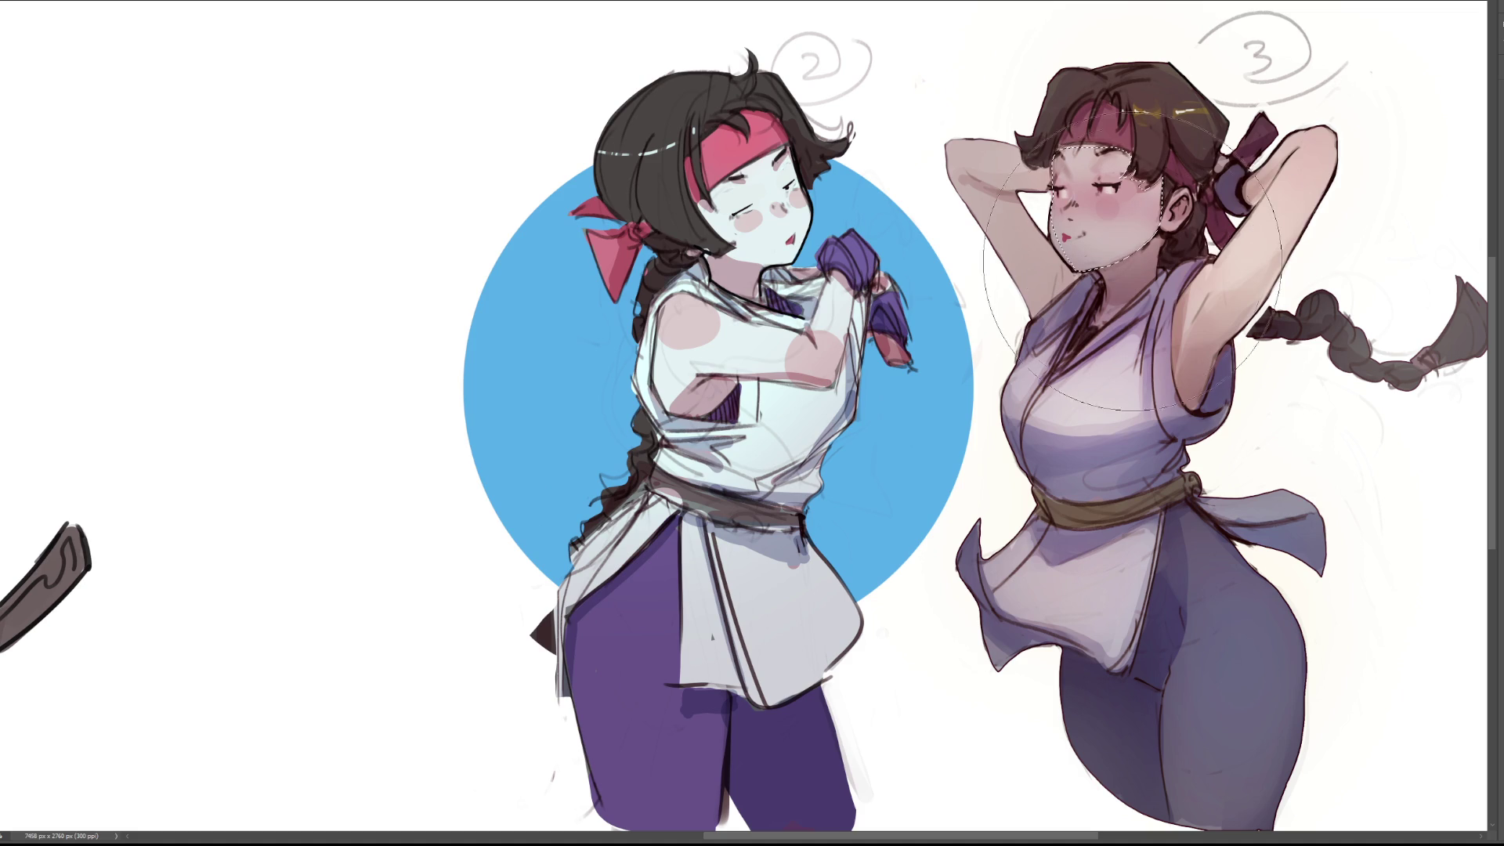
Paint skin tone over the selected face and add soft shading along its upper edge
left_click_drag(1118, 147, 1112, 157)
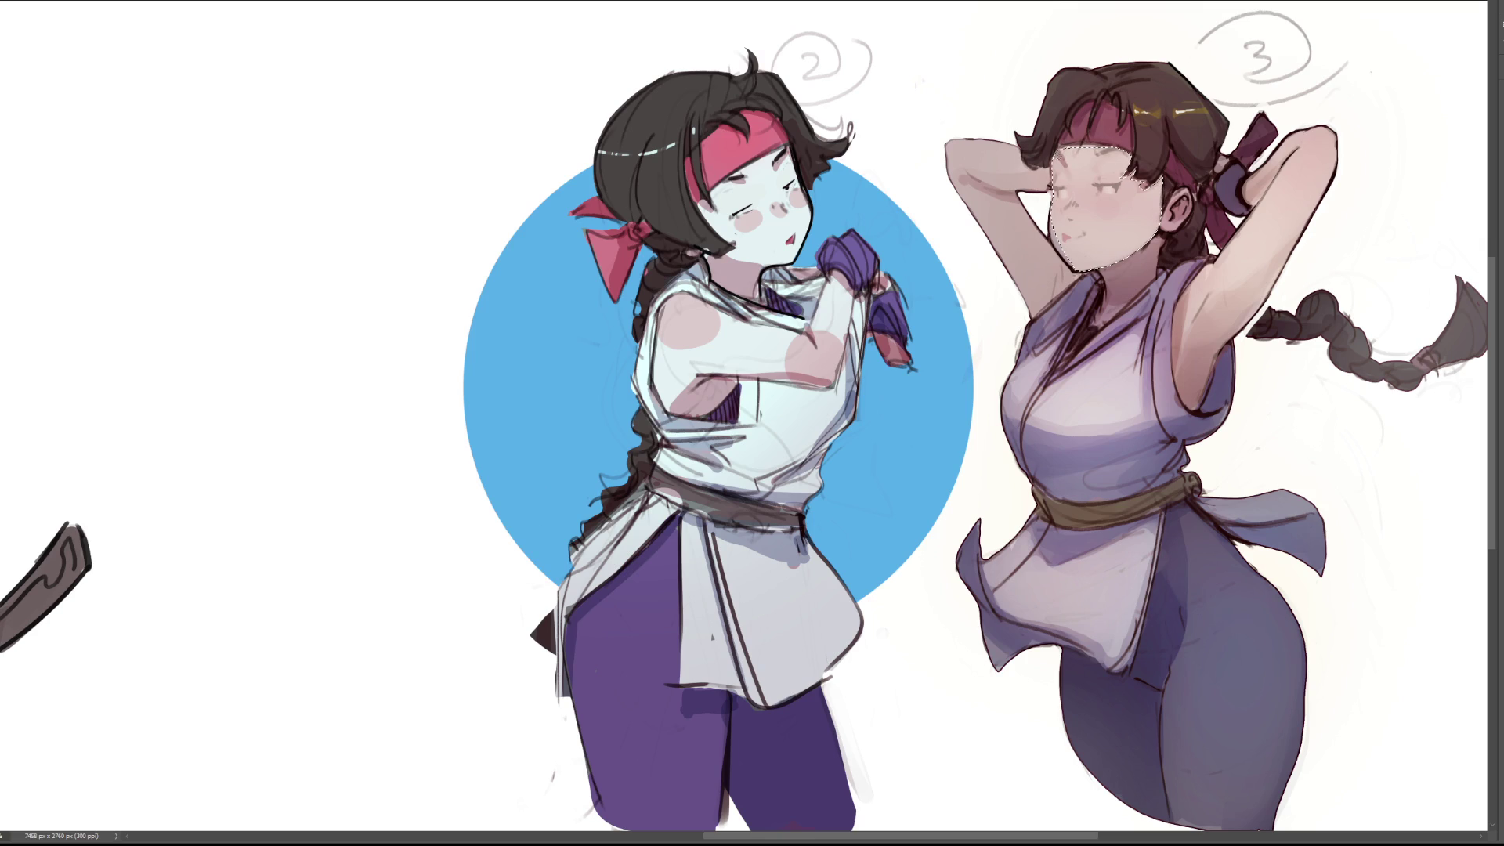
left_click_drag(1056, 170, 1066, 187)
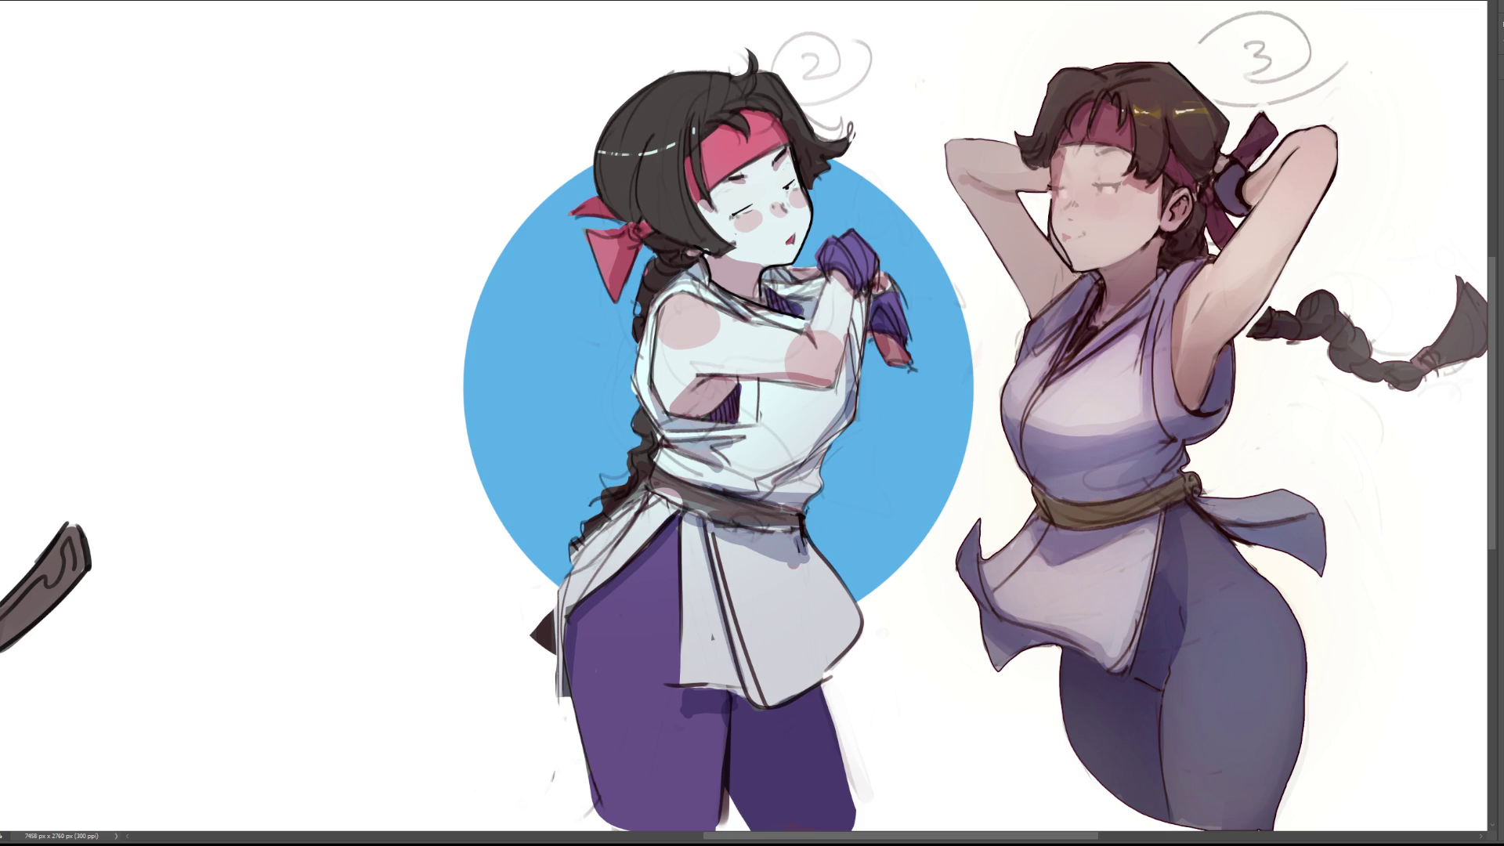
Apply four soft light-skin strokes across figure 3's cheek patch, jawline and chin
mouse_move(1067, 266)
left_mouse_down()
mouse_move(1049, 201)
mouse_move(1072, 266)
left_mouse_up()
mouse_move(1053, 197)
left_mouse_down()
mouse_move(1051, 235)
mouse_move(1071, 257)
left_mouse_up()
mouse_move(1048, 227)
left_mouse_down()
mouse_move(1060, 255)
mouse_move(1048, 206)
left_mouse_up()
left_click_drag(1059, 248, 1070, 270)
scroll(1072, 282, "down", 5)
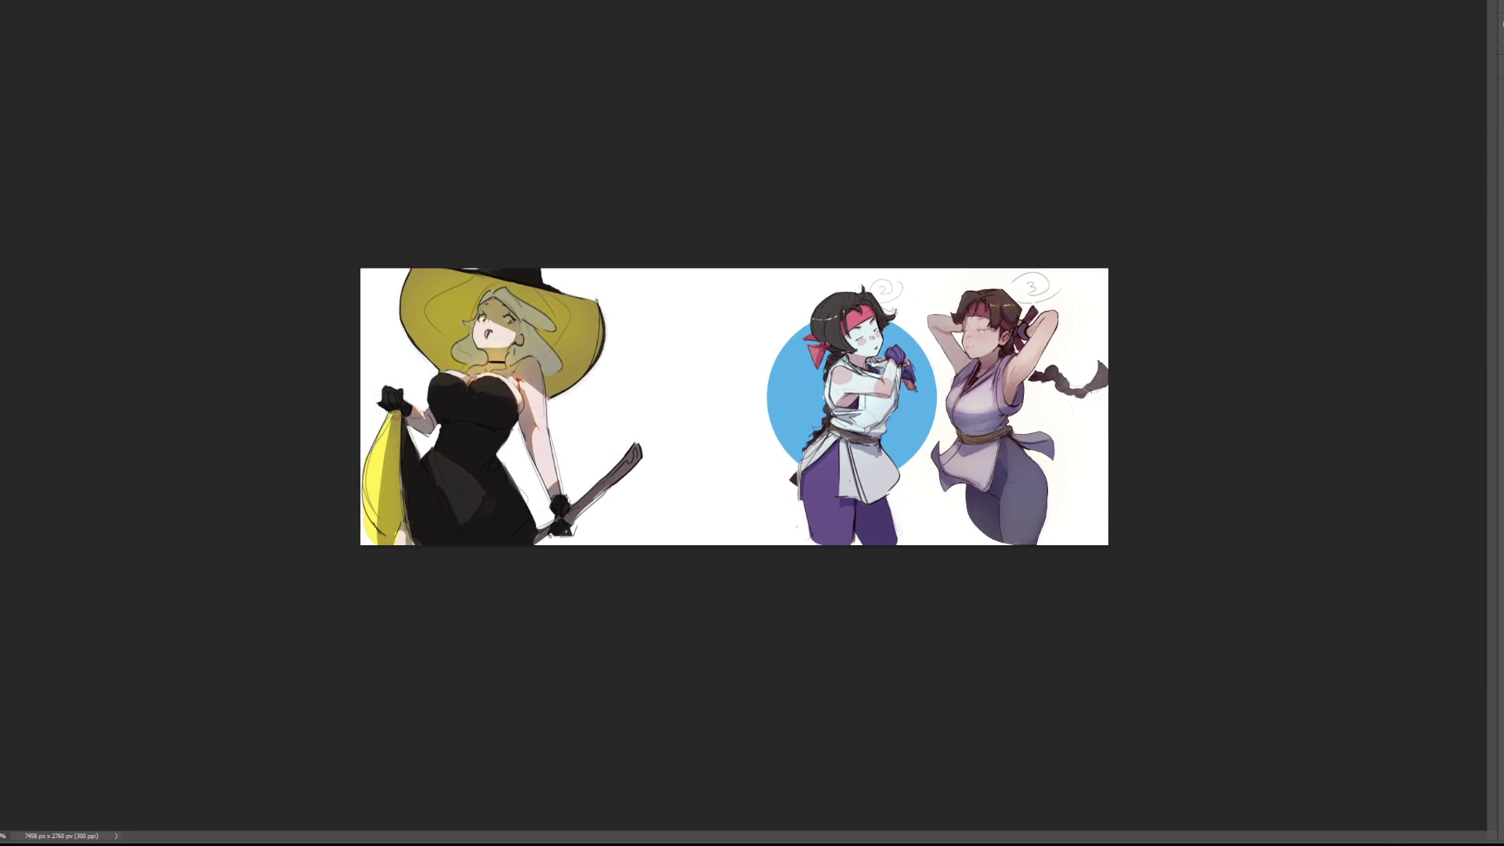
scroll(914, 413, "up", 5)
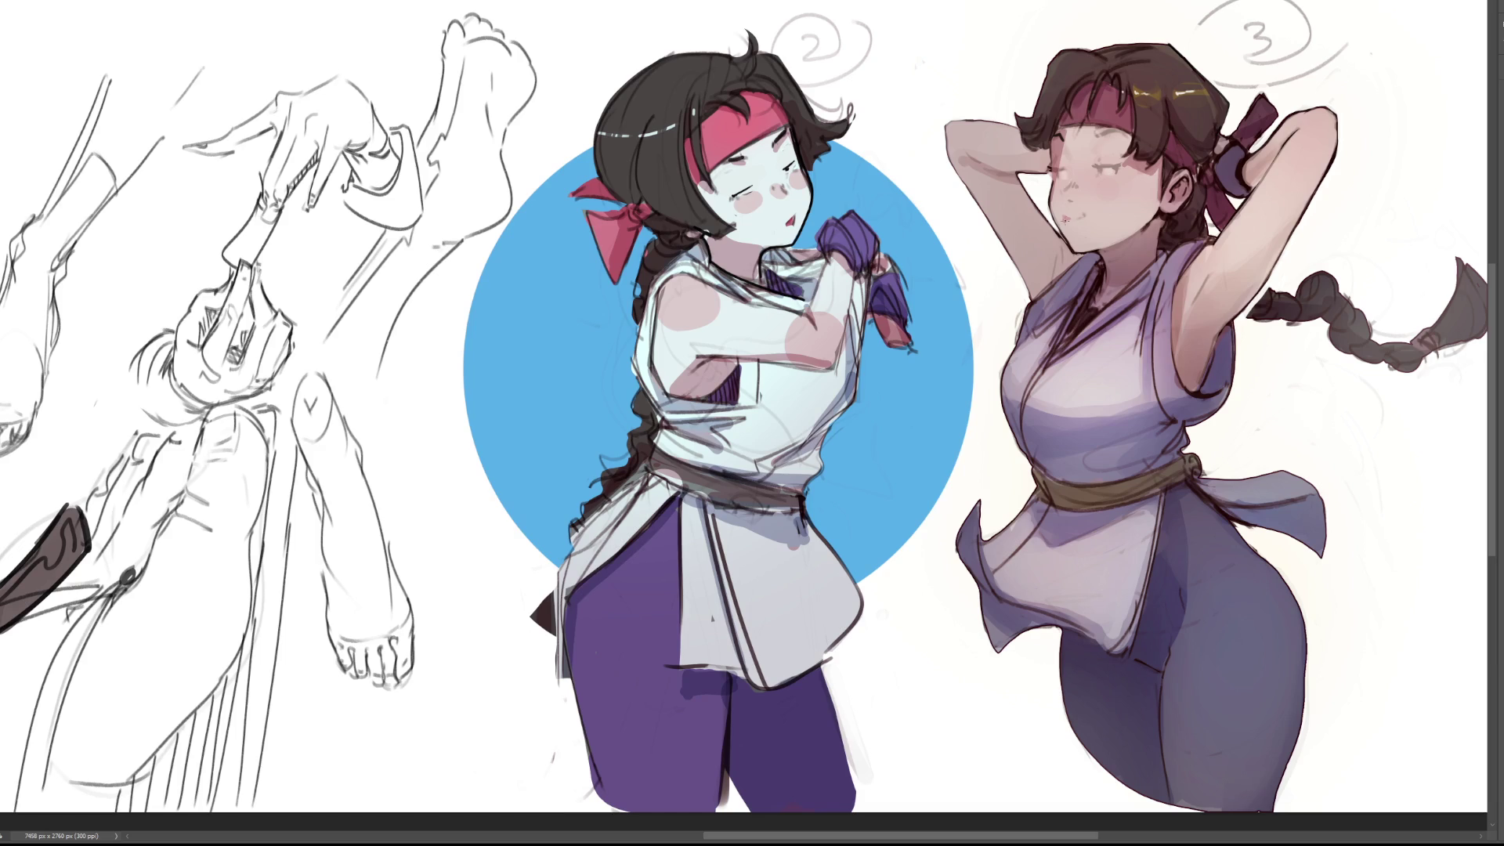
mouse_move(1066, 222)
left_mouse_down()
mouse_move(1090, 208)
mouse_move(1083, 227)
left_mouse_up()
Undo the last mouth stroke and add a mark at the corner of the new smile
key("ctrl+z")
key("ctrl+z")
left_click_drag(1063, 209, 1066, 215)
Discard two eyebrow attempts, then draw a curved closed eye and a small nose stroke
left_click_drag(1098, 130, 1113, 126)
key("ctrl+z")
left_click_drag(1097, 133, 1117, 128)
key("ctrl+z")
key("ctrl+z")
left_click_drag(1099, 168, 1116, 167)
left_click_drag(1058, 164, 1065, 179)
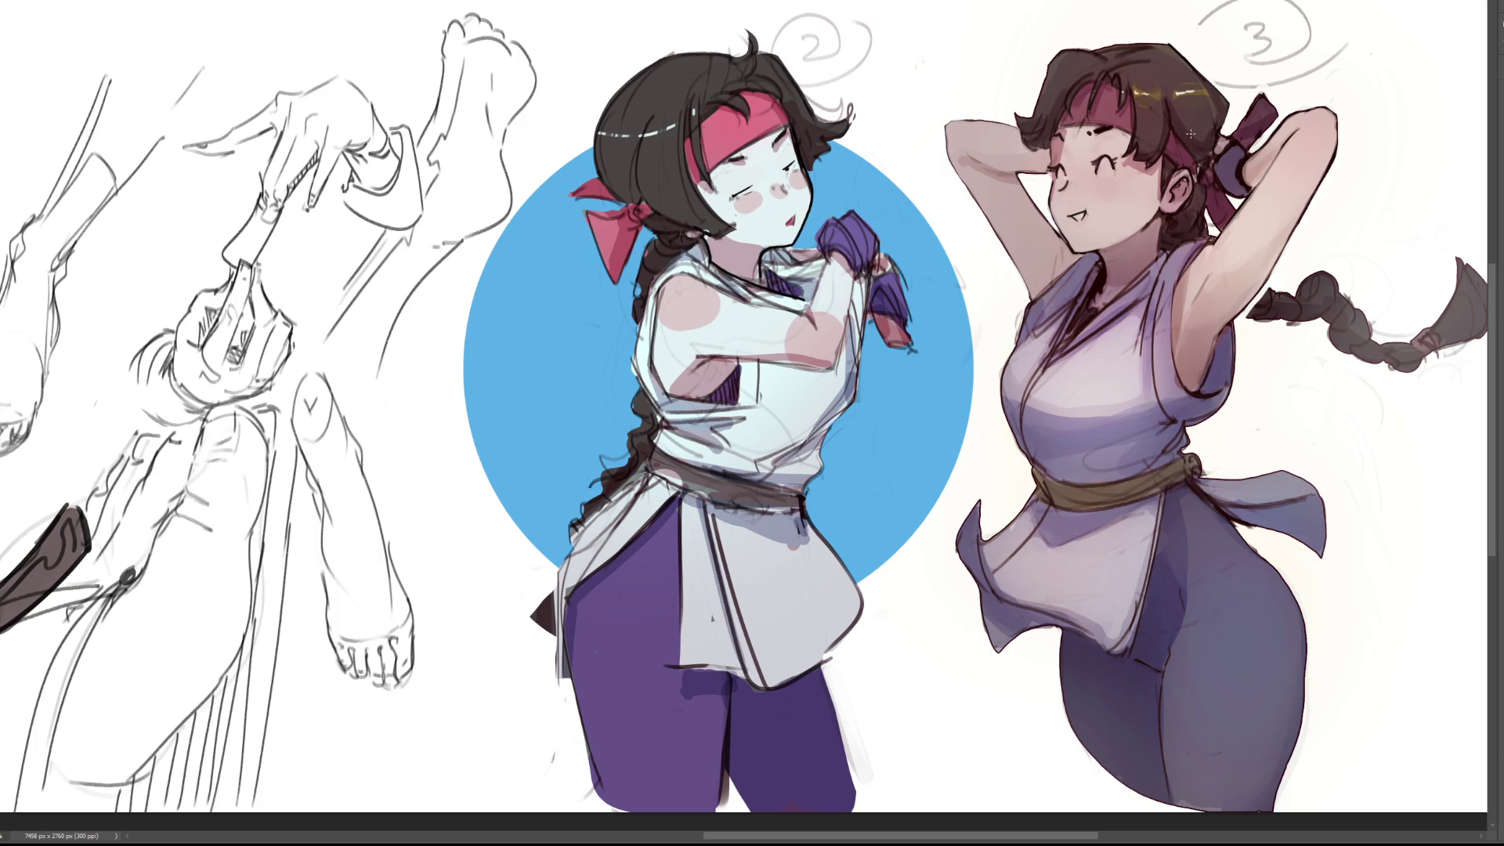
Brush a dark hair stroke into the right figure's bangs, then touch up her mouth and chin
left_click_drag(1048, 145, 1049, 163)
left_click_drag(1047, 209, 1057, 227)
Lasso the right girl's nose, paint white inside it, then darken her eye line
left_click_drag(1071, 202, 1069, 184)
left_click_drag(1078, 187, 1064, 188)
left_click_drag(1104, 166, 1099, 172)
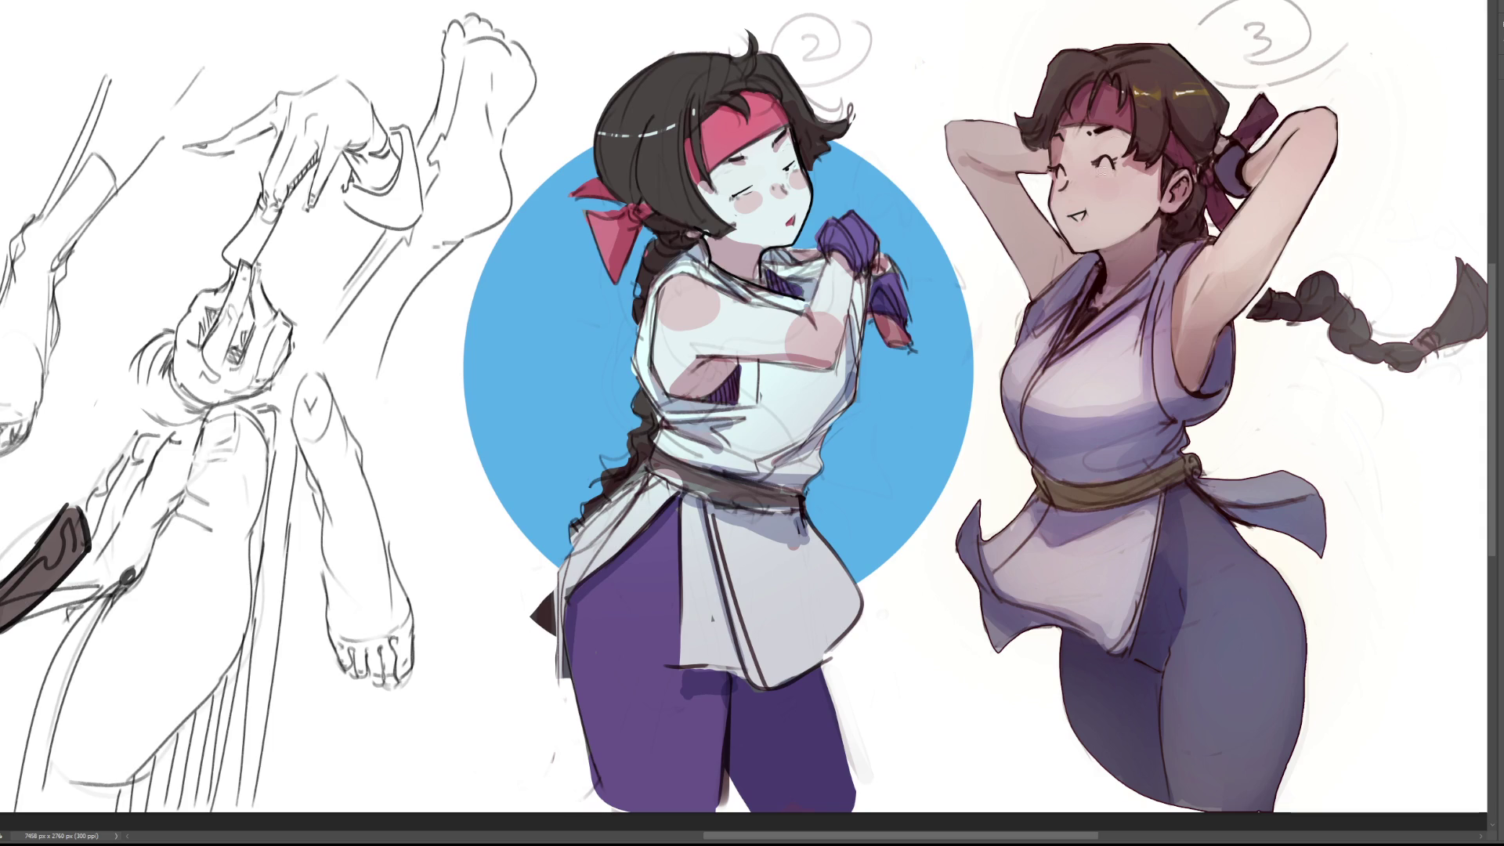